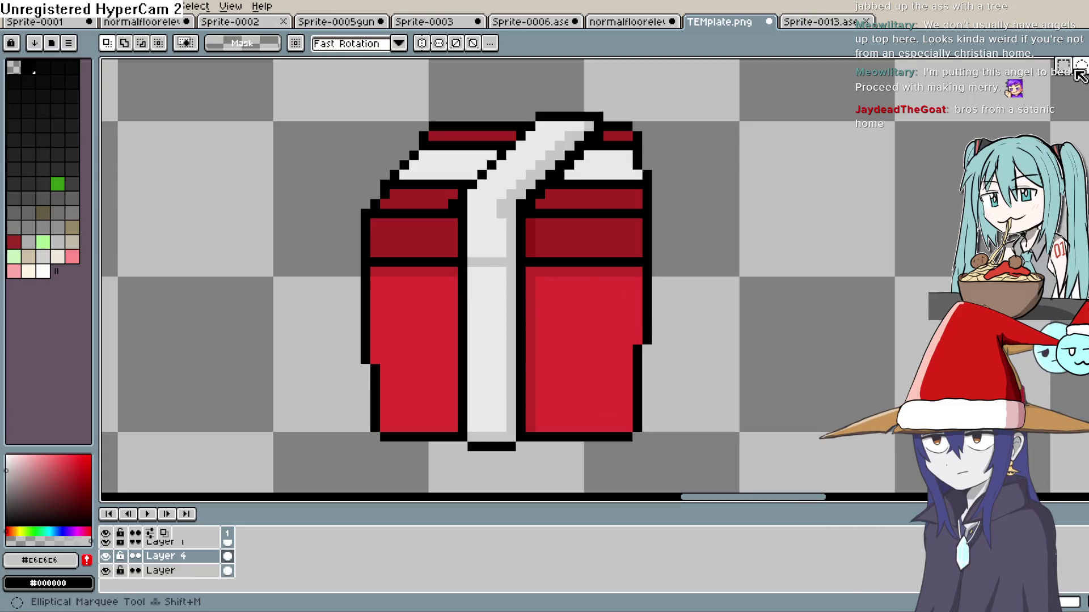
# - Shift the lower ribbon slightly right and patch the gap in the bottom outline with black
pyautogui.moveTo(452, 270)
pyautogui.mouseDown()
pyautogui.moveTo(538, 426)
pyautogui.moveTo(523, 421)
pyautogui.moveTo(530, 411)
pyautogui.mouseUp()
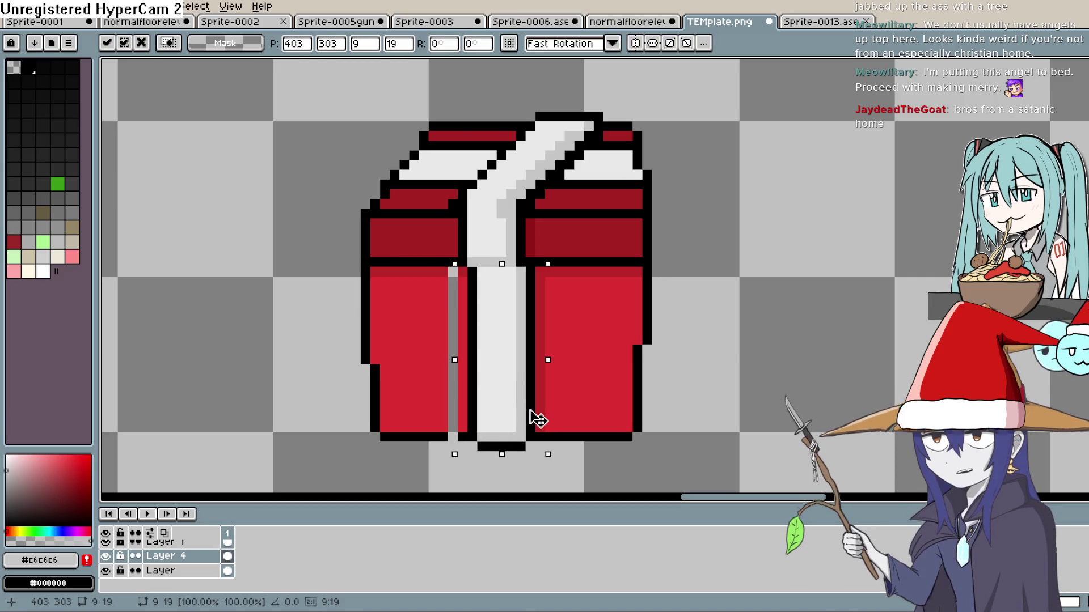
pyautogui.click(712, 328)
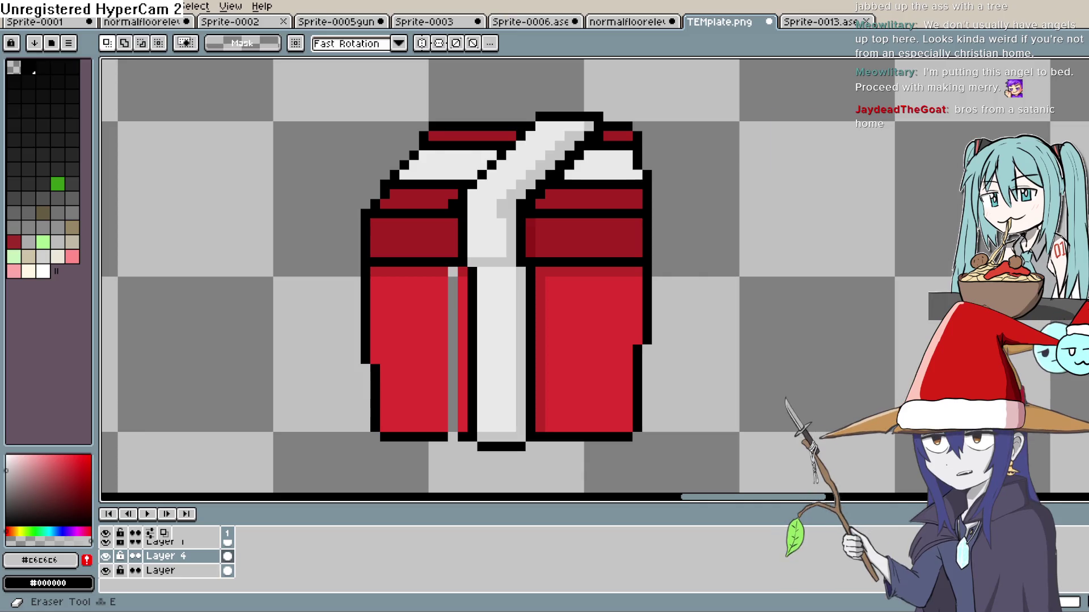
pyautogui.press('i')
pyautogui.scroll(-3, 584, 335)
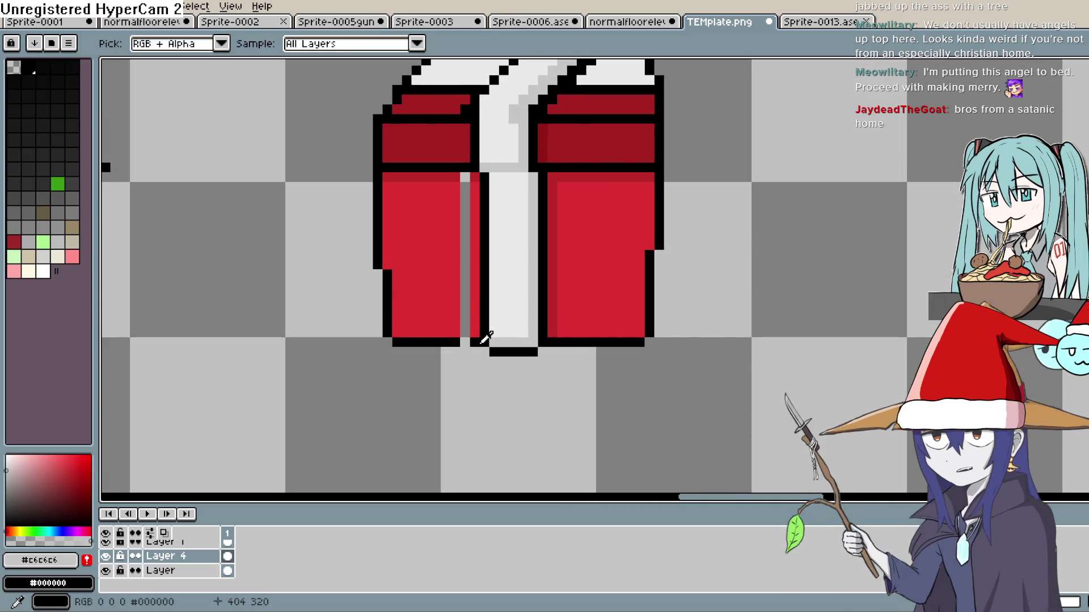
pyautogui.click(479, 338)
pyautogui.press('b')
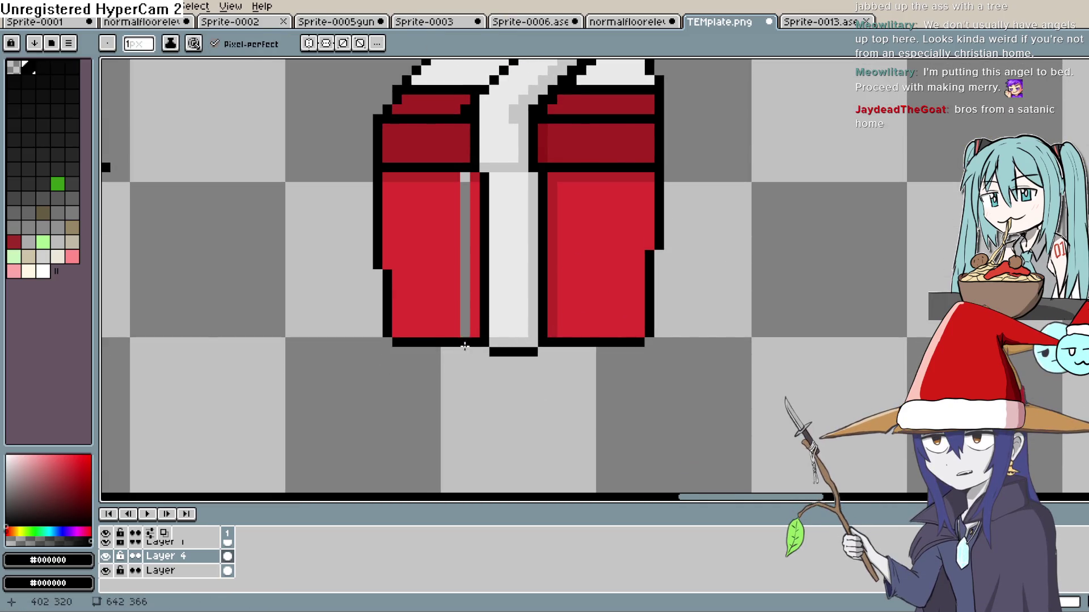
pyautogui.click(465, 342)
# - Flood-fill the grey stripe on the left half with the gift's bright red, then pick the darker red
pyautogui.press('i')
pyautogui.click(588, 264)
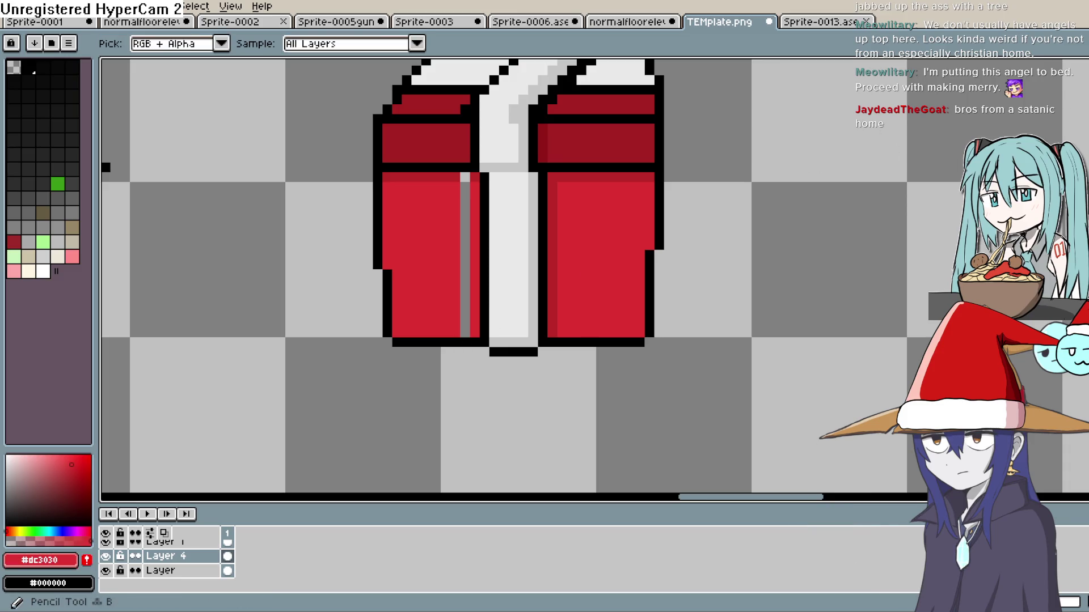
pyautogui.press('g')
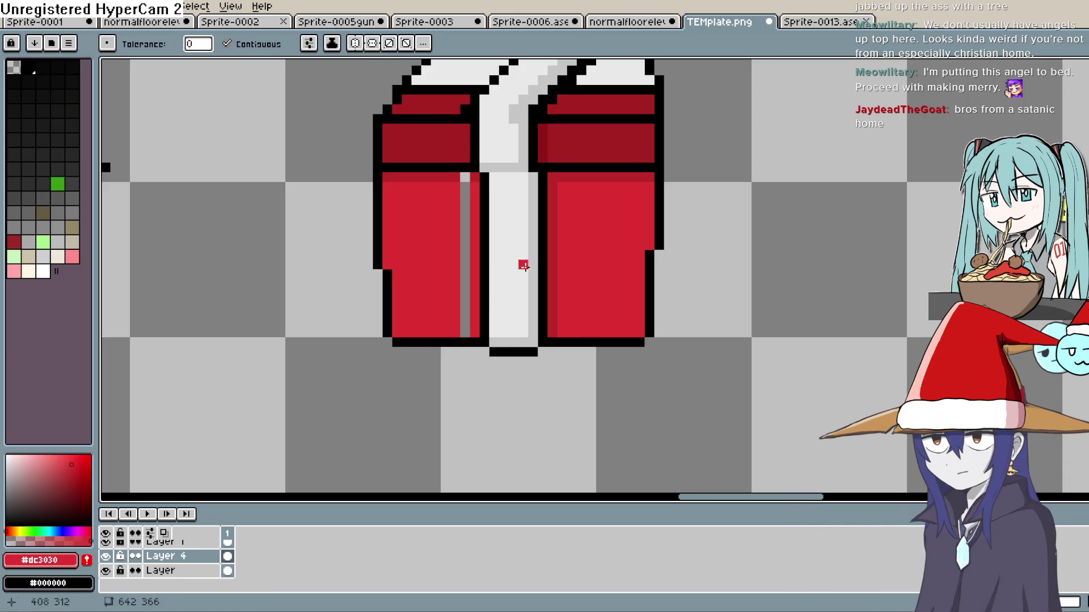
pyautogui.click(467, 250)
pyautogui.press('i')
pyautogui.click(566, 176)
pyautogui.press('b')
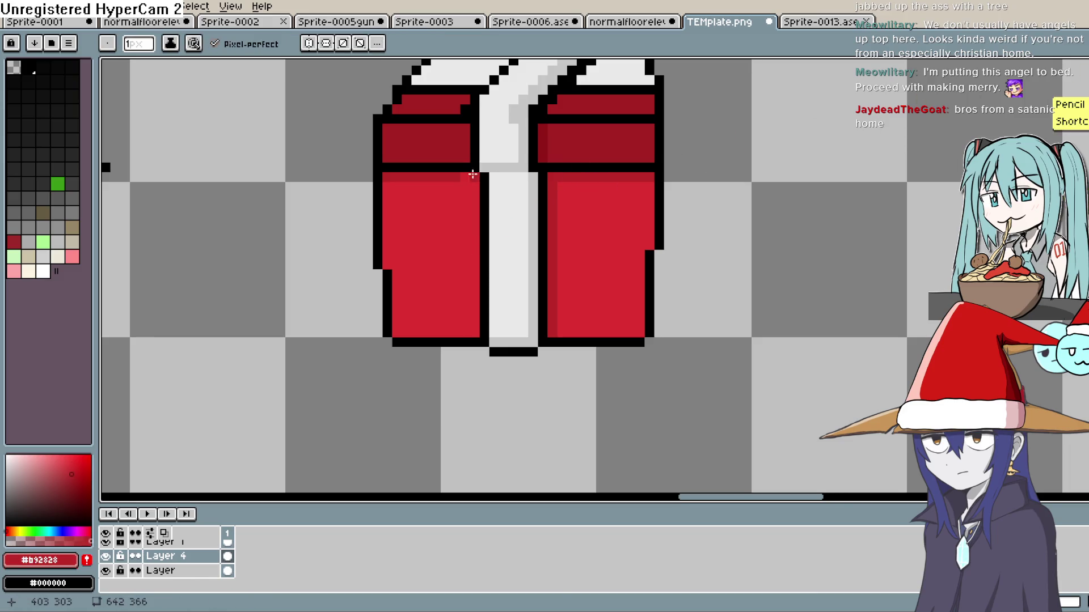
pyautogui.scroll(-2, 613, 272)
pyautogui.scroll(-2, 613, 272)
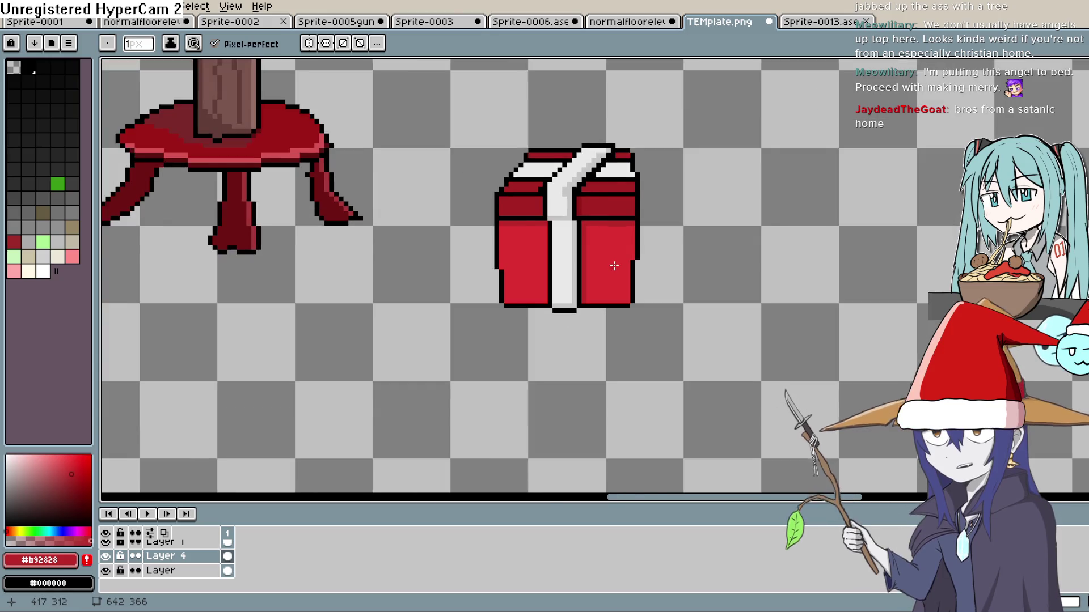
pyautogui.press('space')
pyautogui.moveTo(612, 260)
pyautogui.mouseDown()
pyautogui.moveTo(631, 251)
pyautogui.moveTo(649, 278)
pyautogui.moveTo(636, 270)
pyautogui.mouseUp()
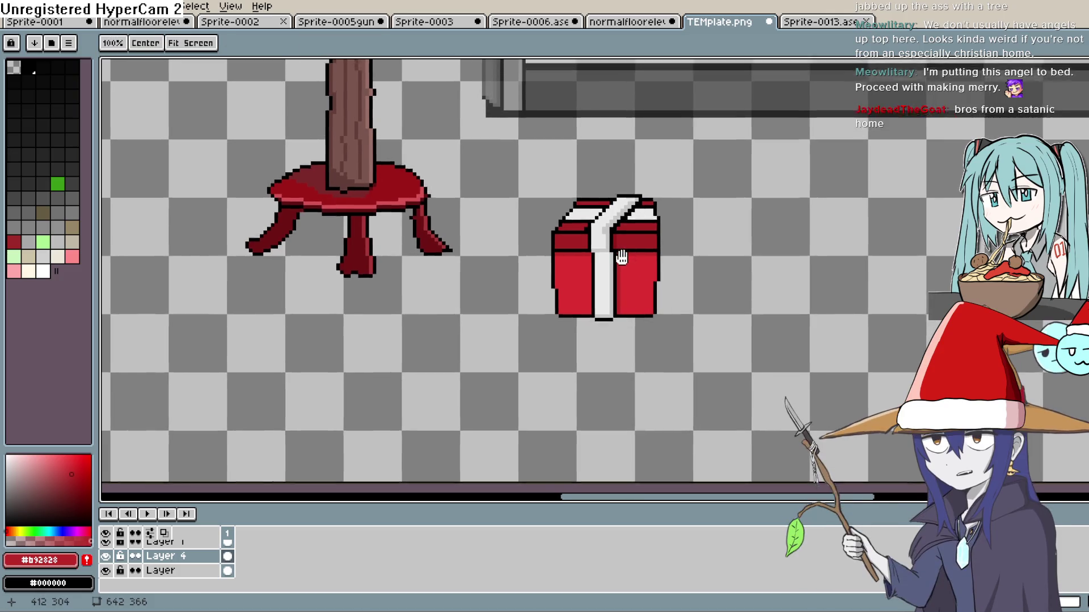
pyautogui.scroll(4, 632, 247)
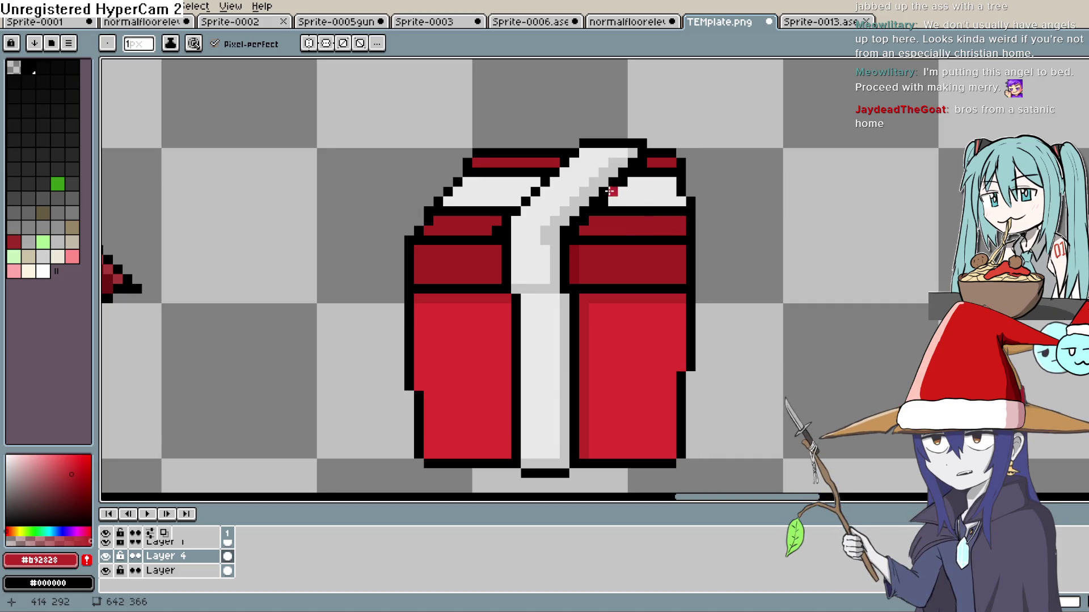
pyautogui.keyDown('alt'); pyautogui.click(632, 219); pyautogui.keyUp('alt')
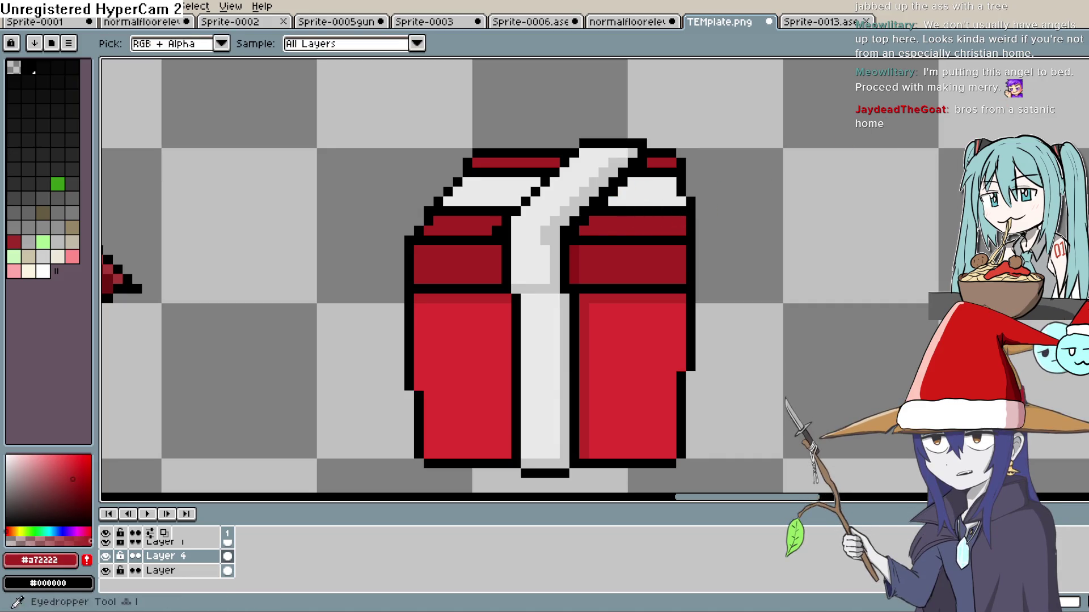
pyautogui.press('g')
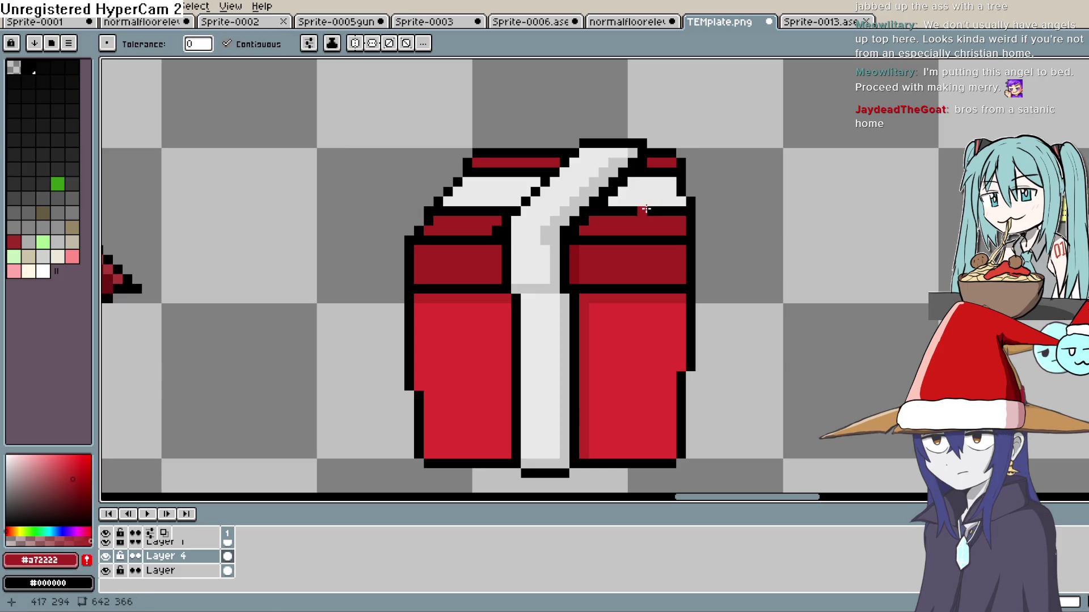
pyautogui.click(654, 196)
pyautogui.click(497, 193)
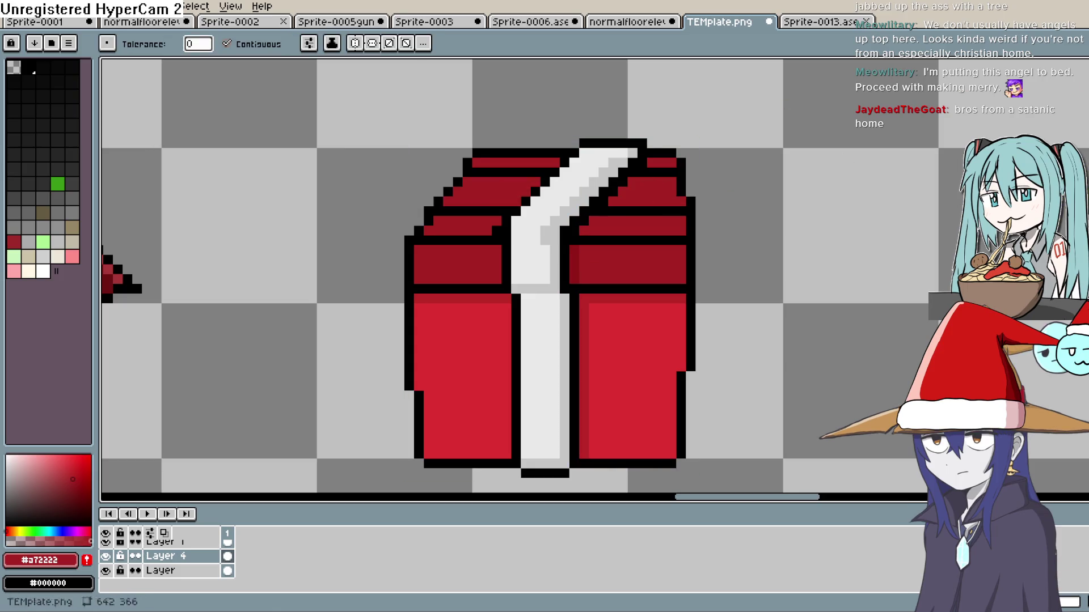
pyautogui.hotkey('ctrl', 'z')
pyautogui.hotkey('ctrl', 'z')
pyautogui.scroll(-2, 755, 188)
pyautogui.scroll(-4, 755, 188)
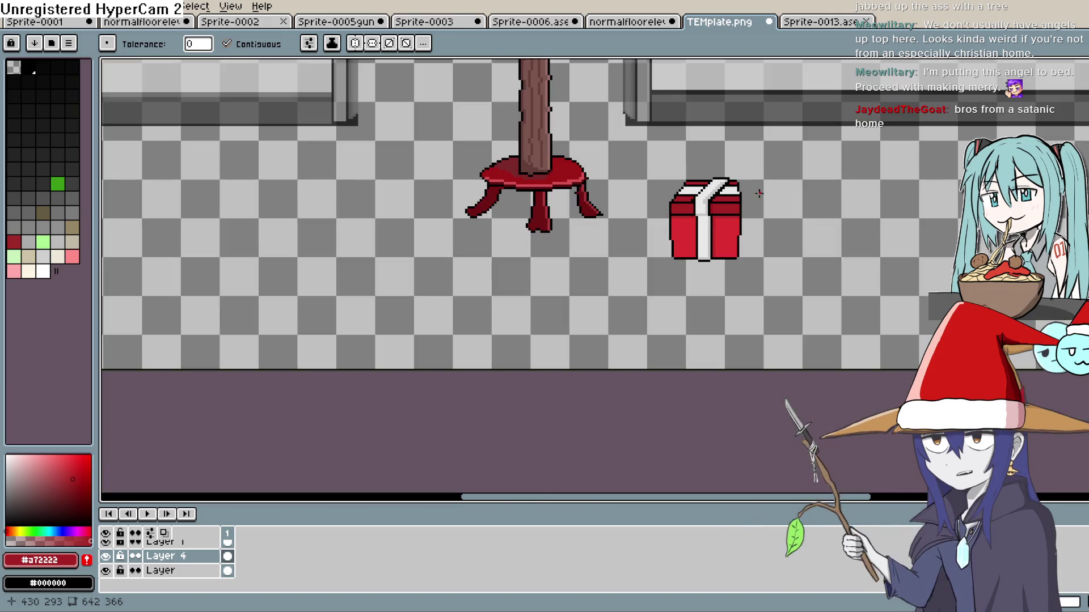
pyautogui.scroll(4, 722, 212)
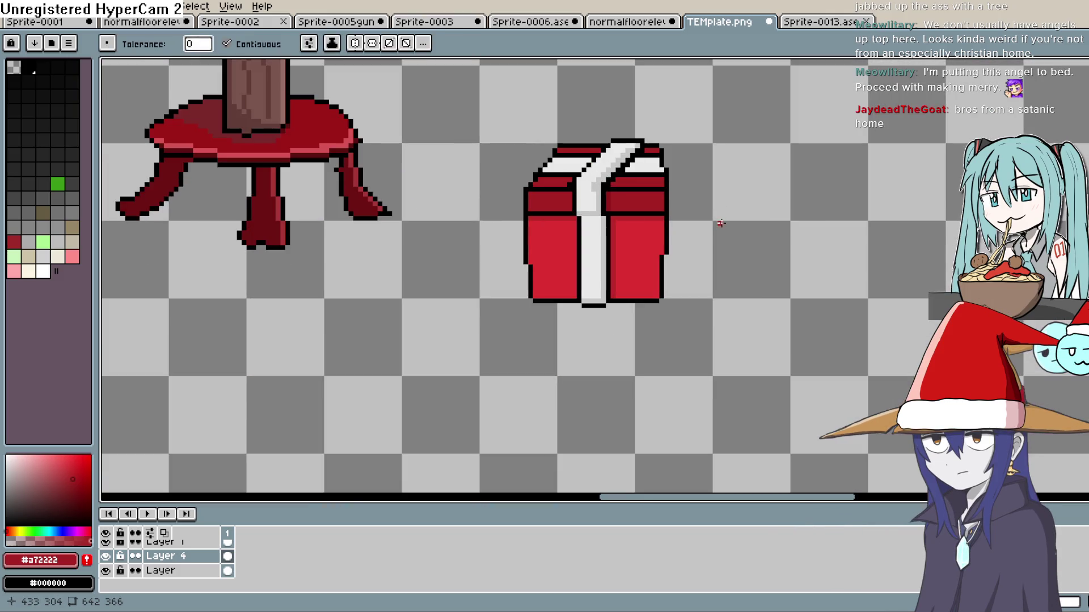
pyautogui.moveTo(720, 223)
pyautogui.mouseDown()
pyautogui.moveTo(715, 263)
pyautogui.moveTo(761, 213)
pyautogui.mouseUp()
pyautogui.press('b')
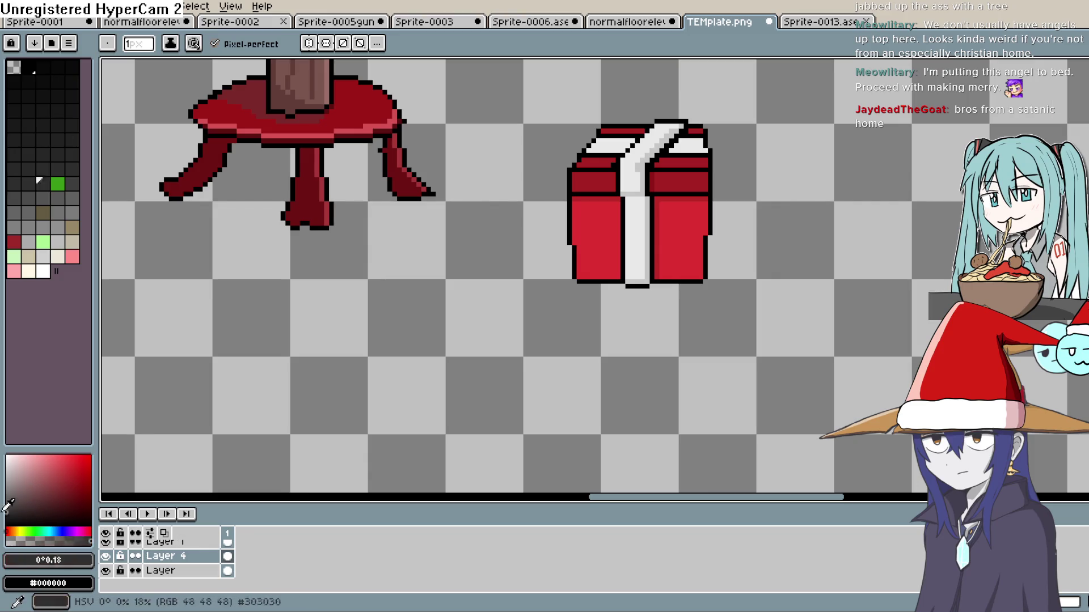
# - Sample the lid's dark red and choose a deeper shading red, #8d1818
pyautogui.moveTo(681, 157); pyautogui.dragTo(672, 253)
pyautogui.scroll(1, 673, 254)
pyautogui.moveTo(596, 245); pyautogui.dragTo(570, 252)
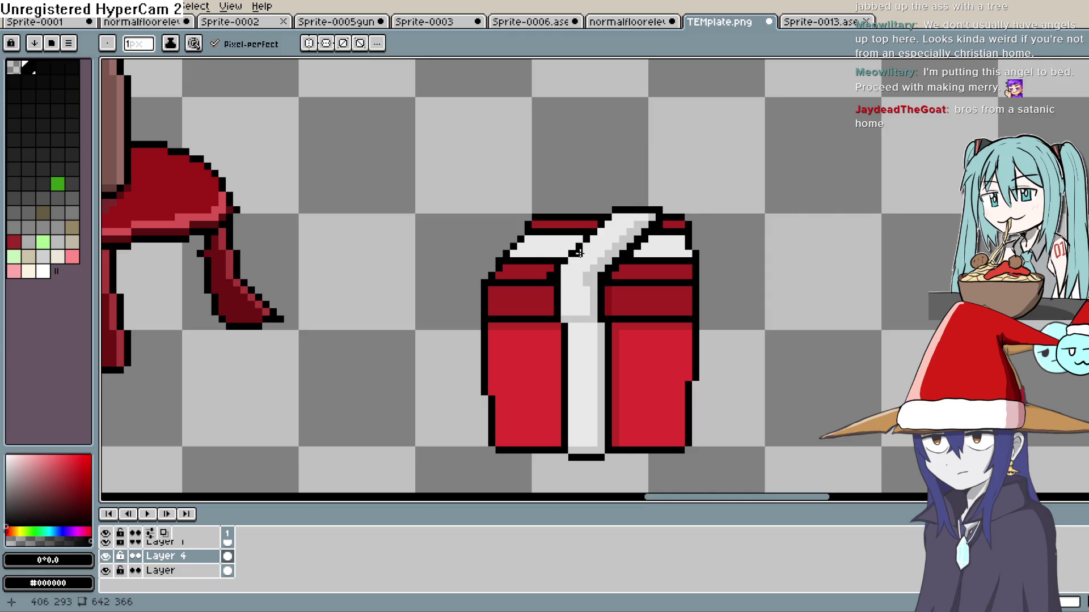
pyautogui.press('i')
pyautogui.click(607, 223)
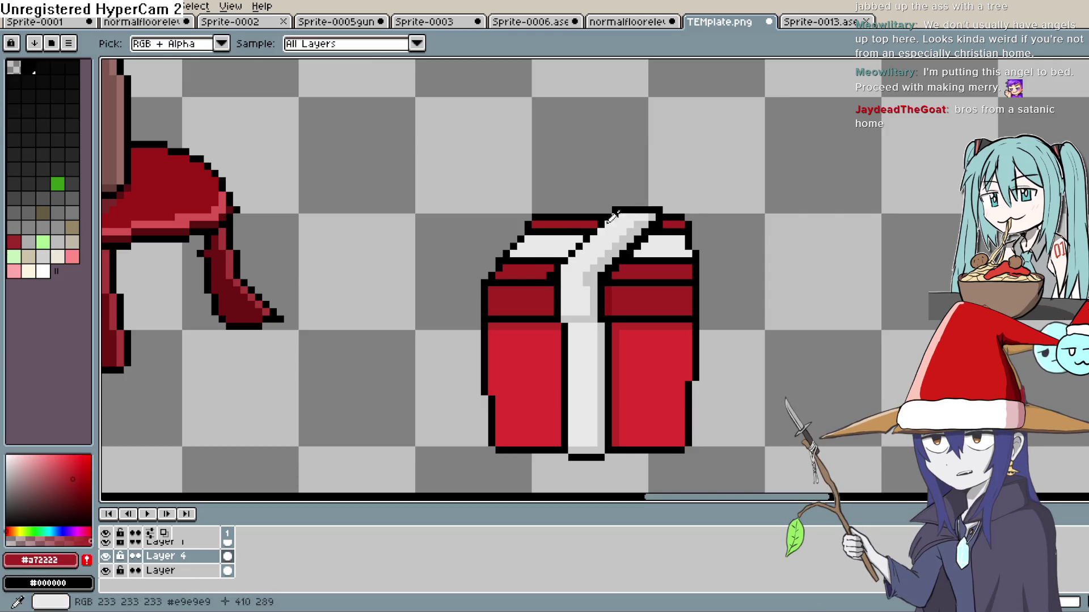
pyautogui.press('b')
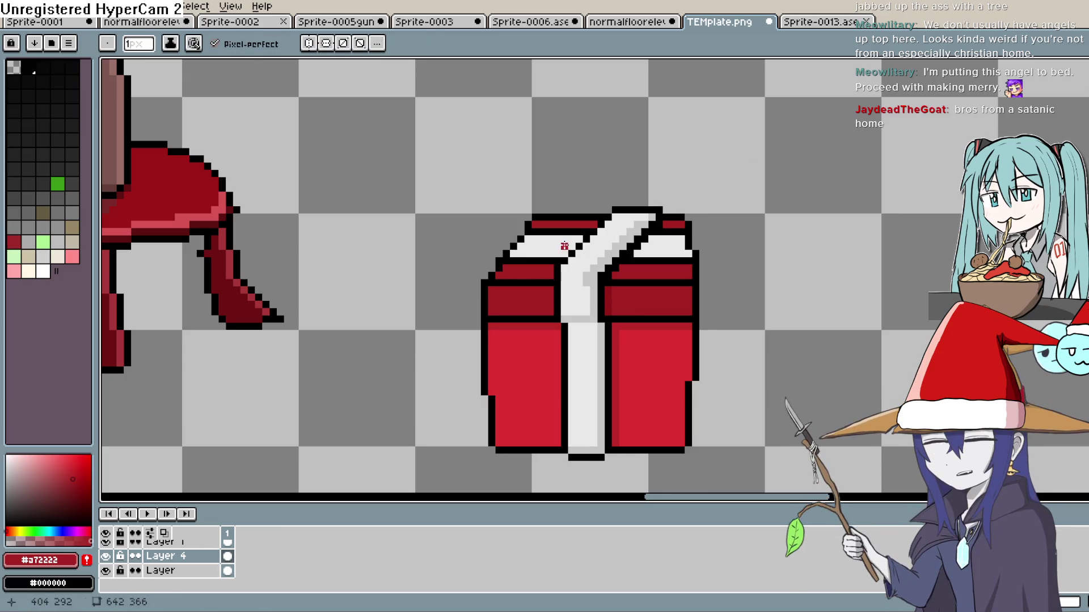
pyautogui.press('i')
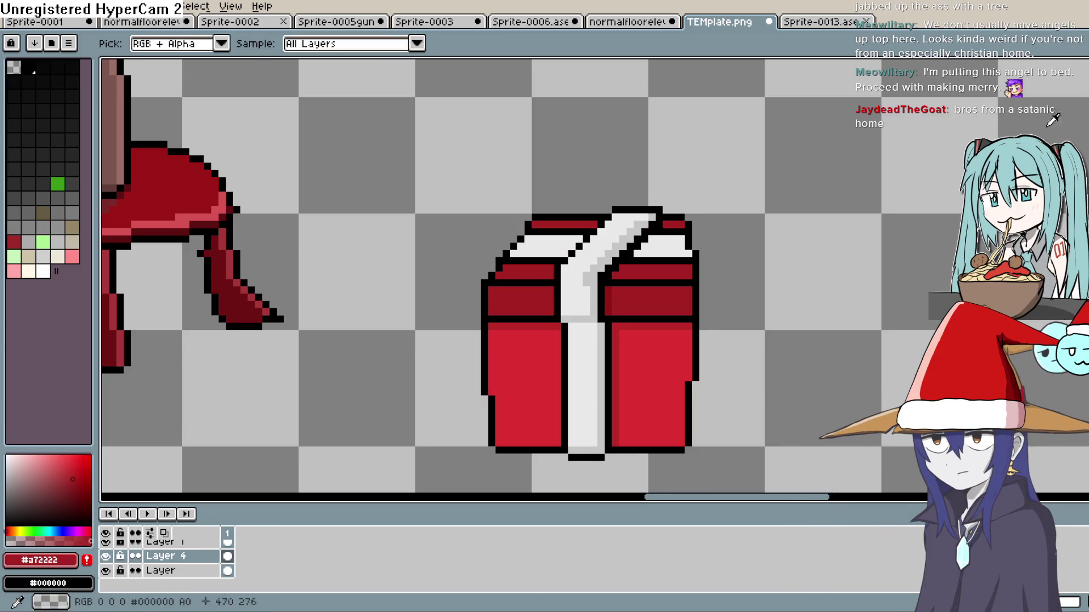
pyautogui.click(81, 481)
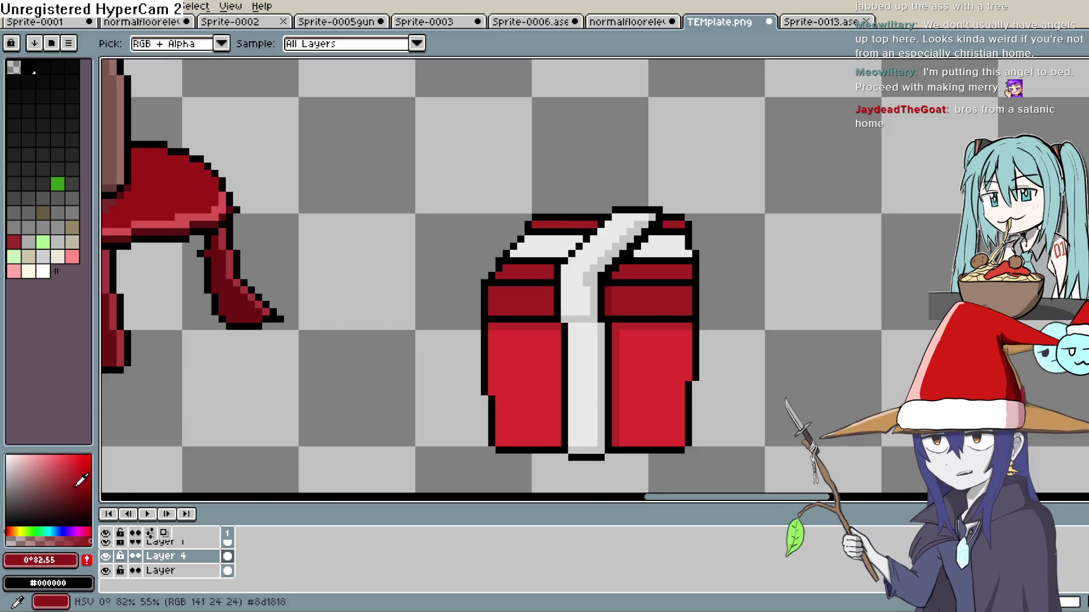
pyautogui.press('b')
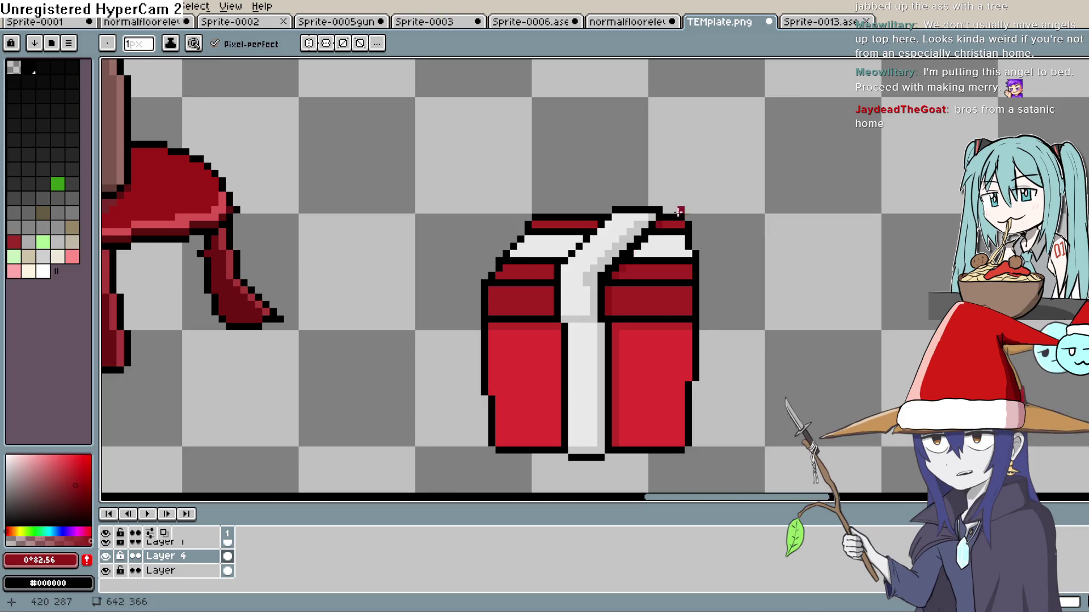
# - Paint a #8d1818 shading pixel on the right lid beside the ribbon
pyautogui.scroll(-1, 653, 249)
pyautogui.scroll(2, 653, 251)
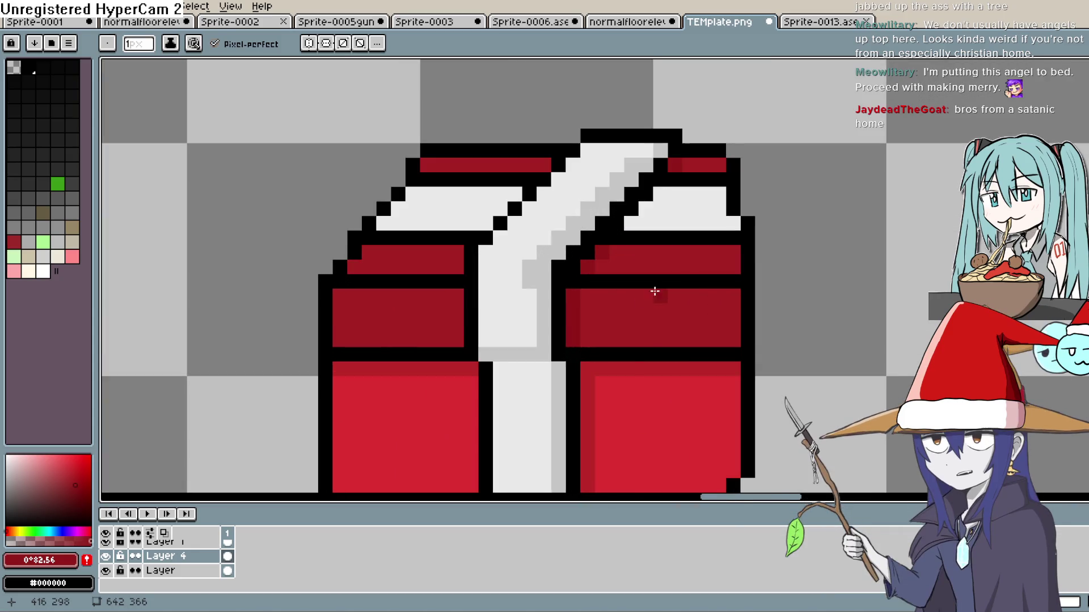
pyautogui.press('space')
pyautogui.moveTo(680, 284)
pyautogui.mouseDown()
pyautogui.moveTo(656, 273)
pyautogui.moveTo(648, 323)
pyautogui.mouseUp()
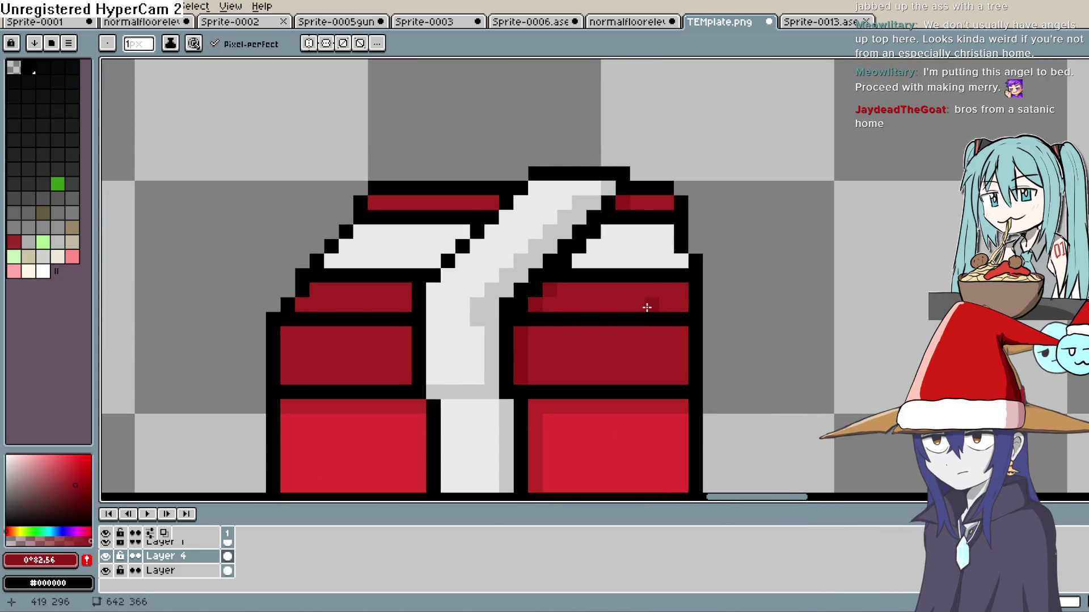
pyautogui.click(649, 279)
# - Re-centre the gift box in view and switch to a lighter red
pyautogui.scroll(-1, 648, 278)
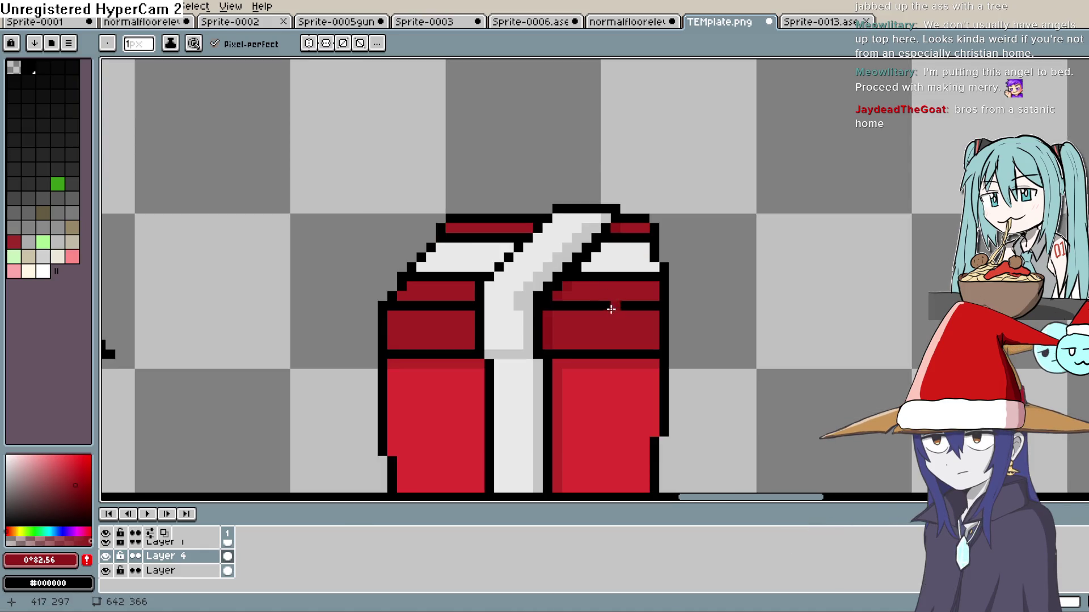
pyautogui.press('space')
pyautogui.moveTo(613, 306); pyautogui.dragTo(584, 177)
pyautogui.moveTo(590, 254); pyautogui.dragTo(572, 209)
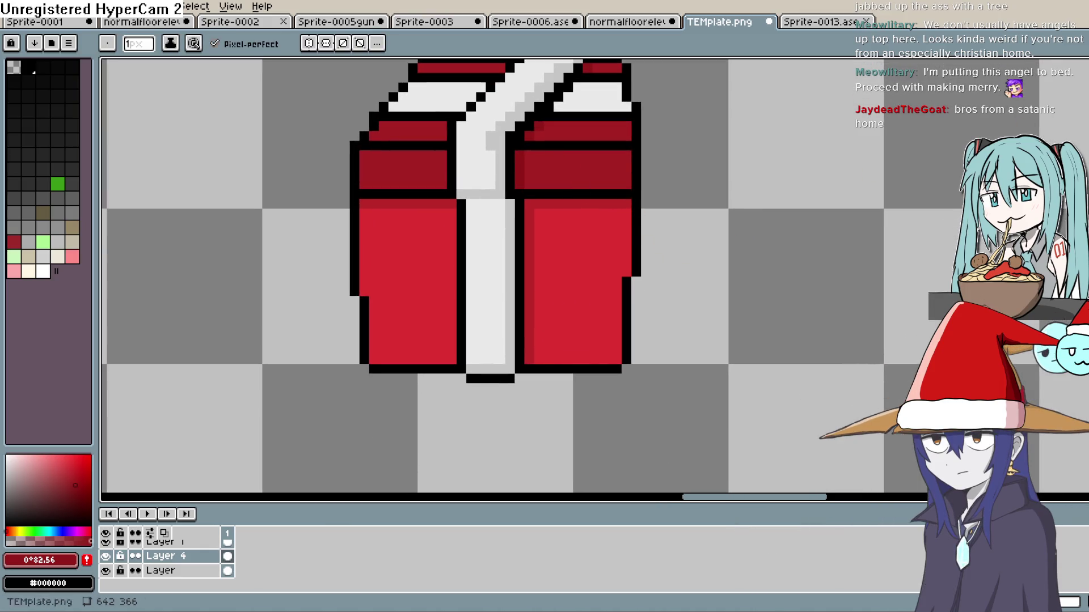
pyautogui.click(1079, 142)
pyautogui.press('space')
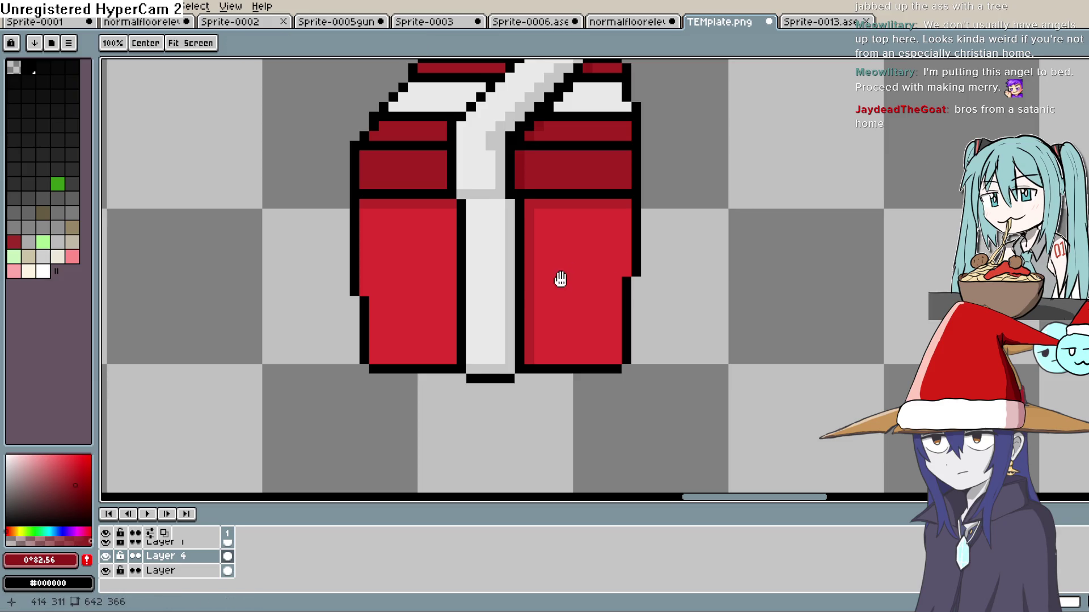
pyautogui.moveTo(568, 267); pyautogui.dragTo(567, 334)
pyautogui.click(52, 458)
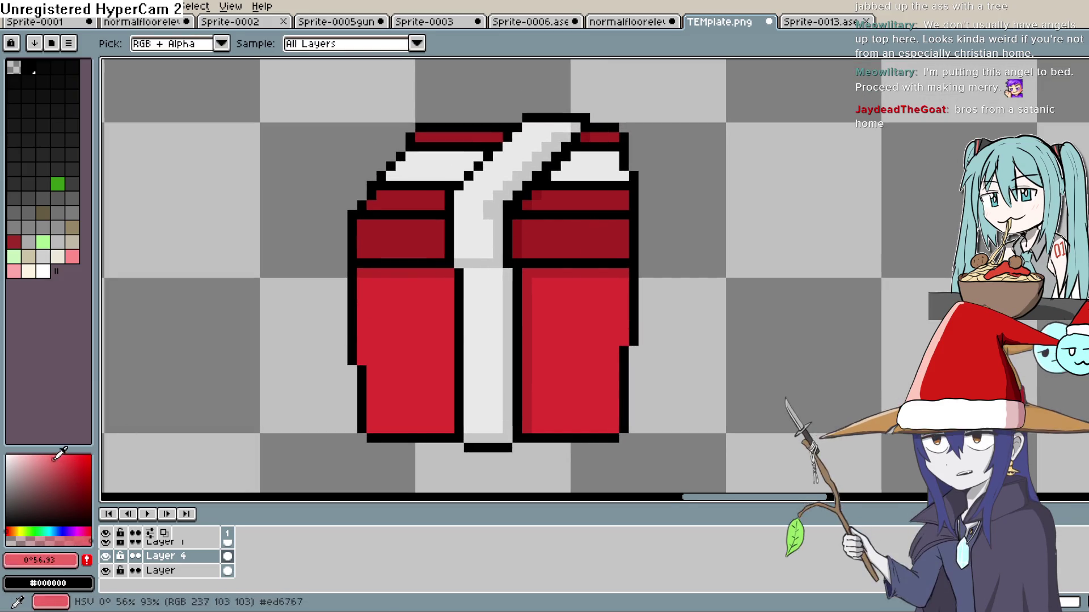
pyautogui.press('b')
pyautogui.moveTo(625, 215); pyautogui.dragTo(589, 216)
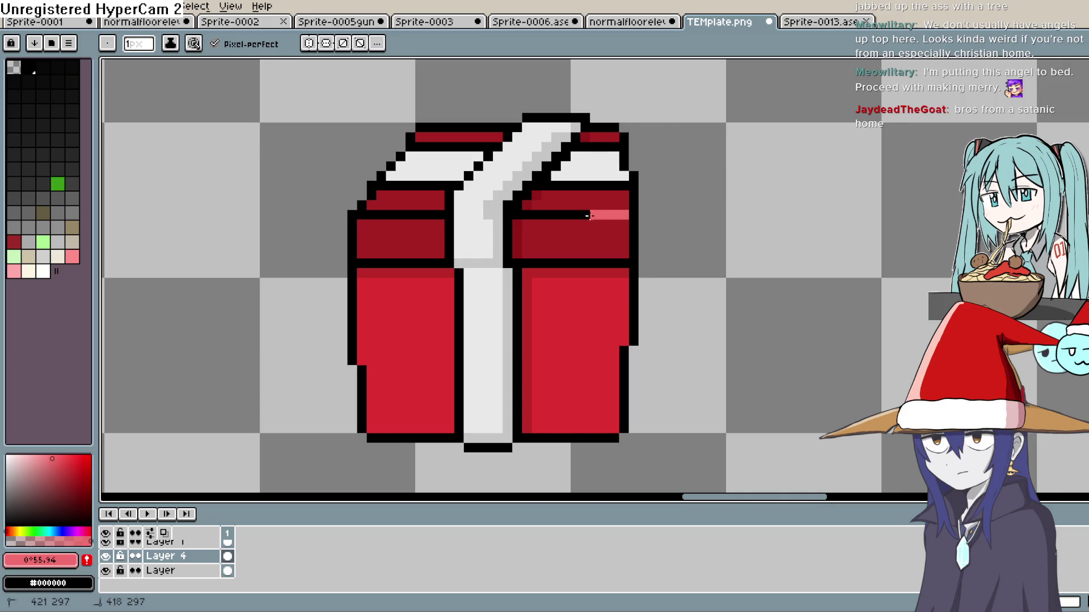
pyautogui.moveTo(430, 217)
pyautogui.mouseDown()
pyautogui.moveTo(443, 215)
pyautogui.moveTo(361, 218)
pyautogui.mouseUp()
pyautogui.scroll(-5, 727, 184)
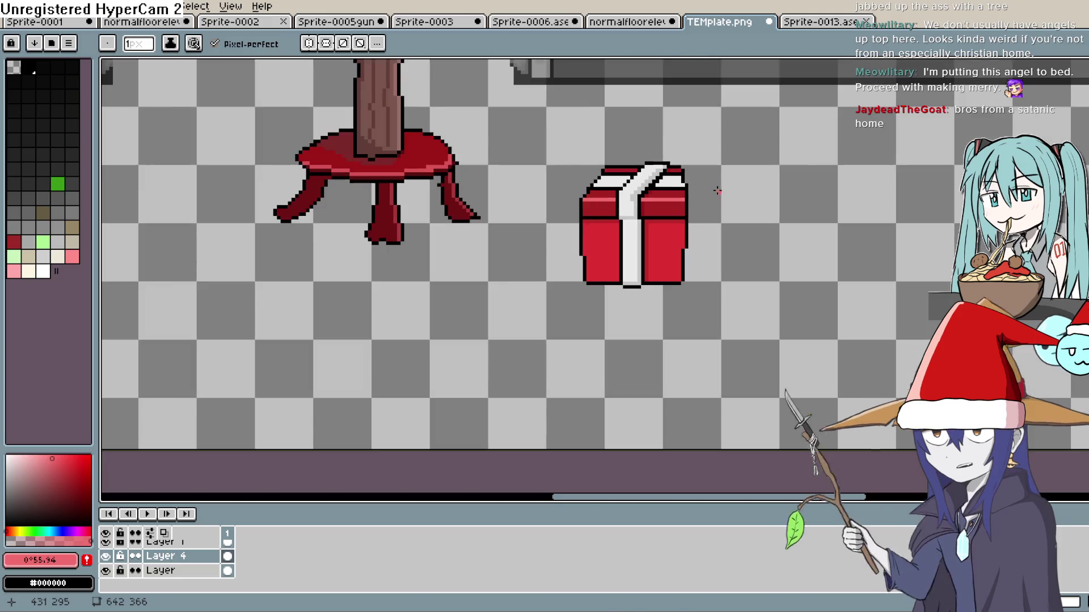
pyautogui.scroll(-1, 709, 187)
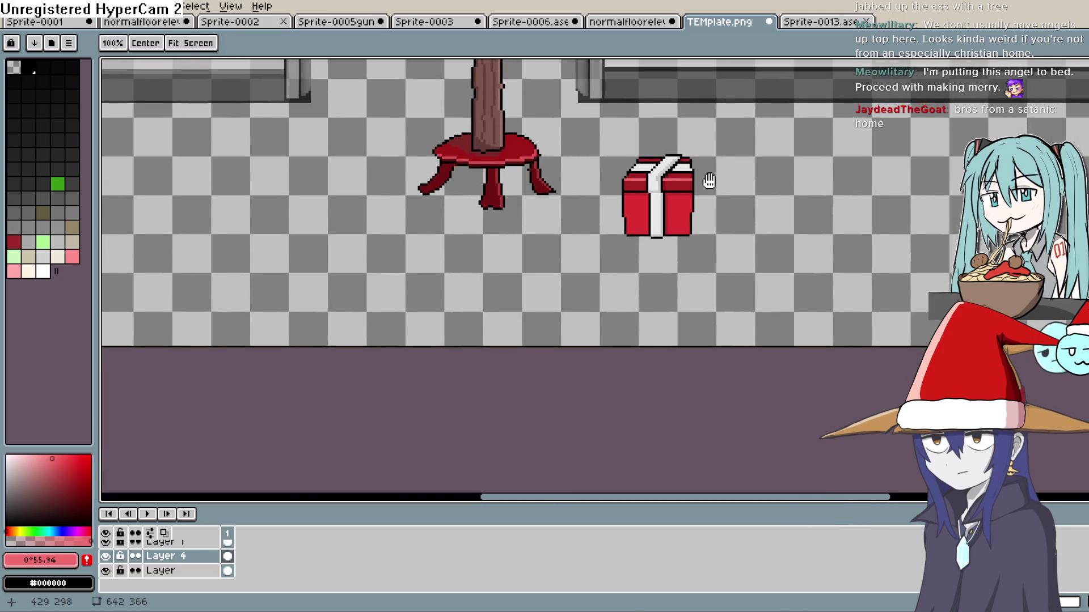
pyautogui.scroll(4, 697, 204)
pyautogui.scroll(4, 675, 232)
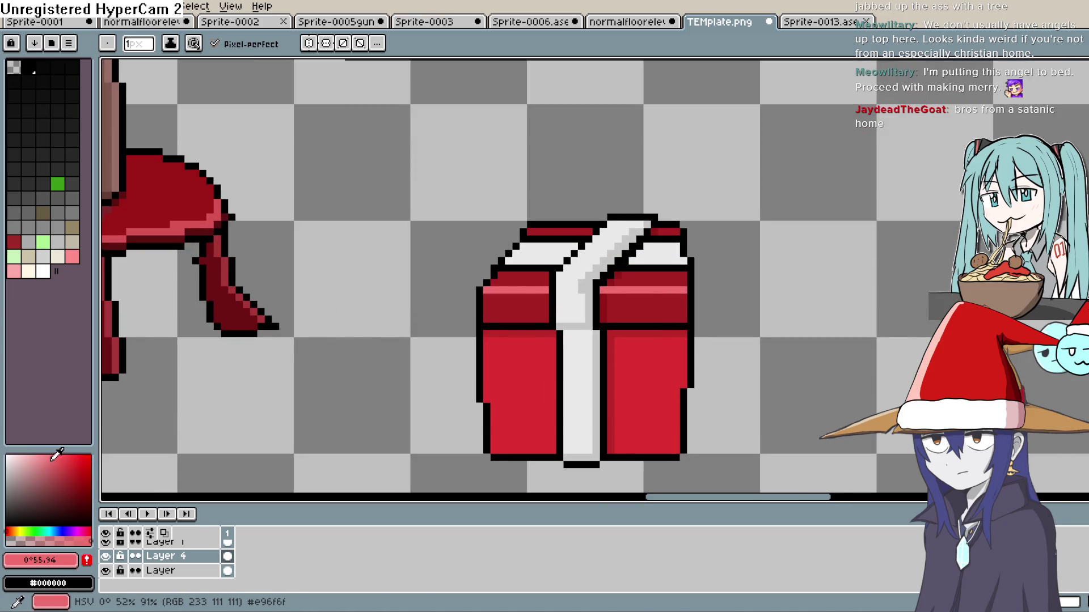
pyautogui.click(7, 456)
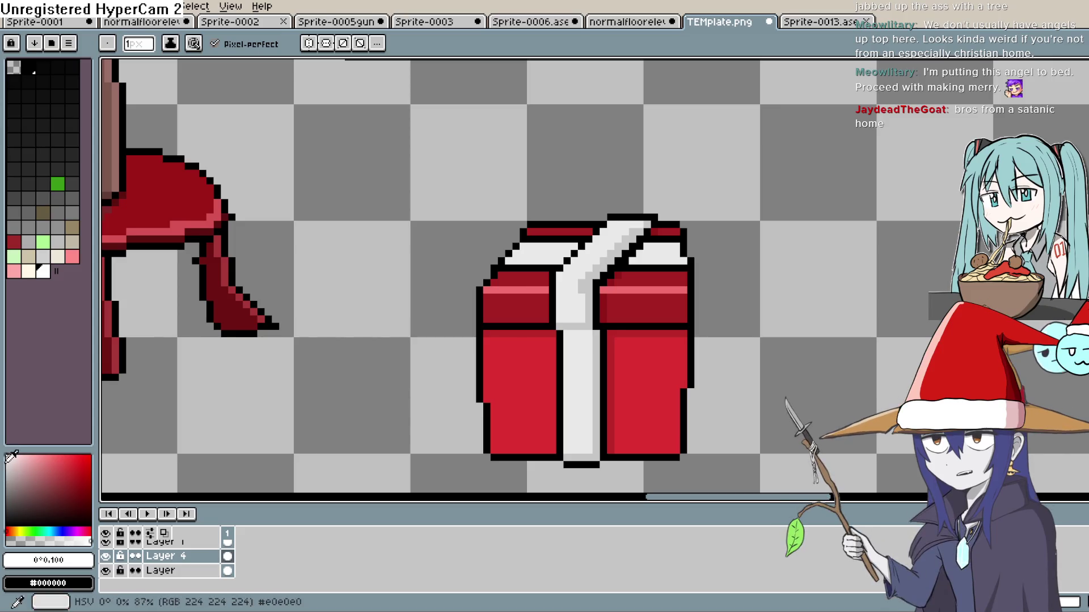
pyautogui.click(6, 478)
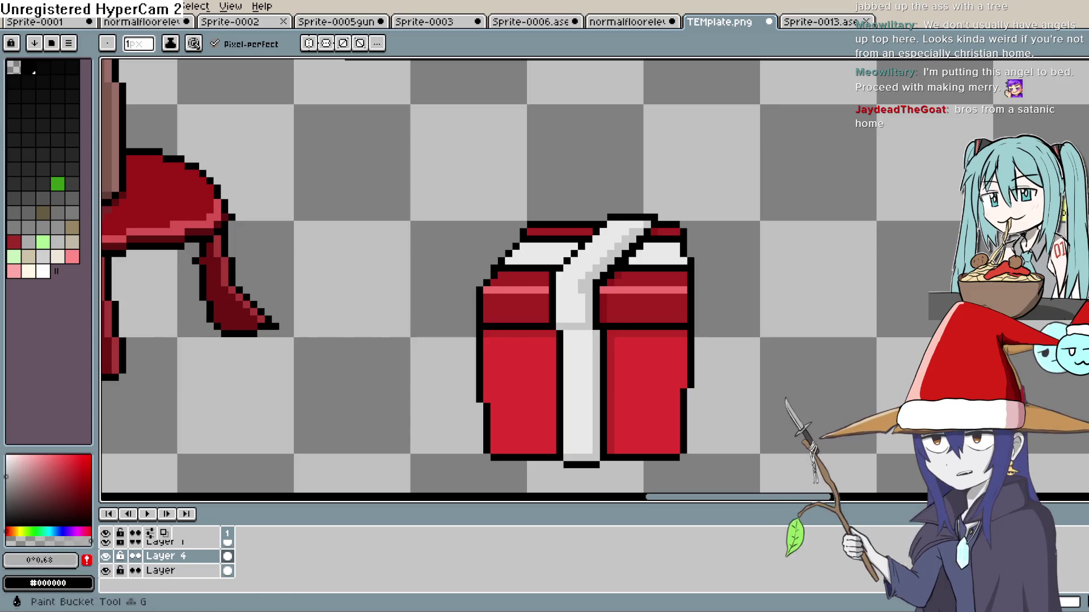
pyautogui.press('g')
pyautogui.click(578, 389)
pyautogui.click(577, 305)
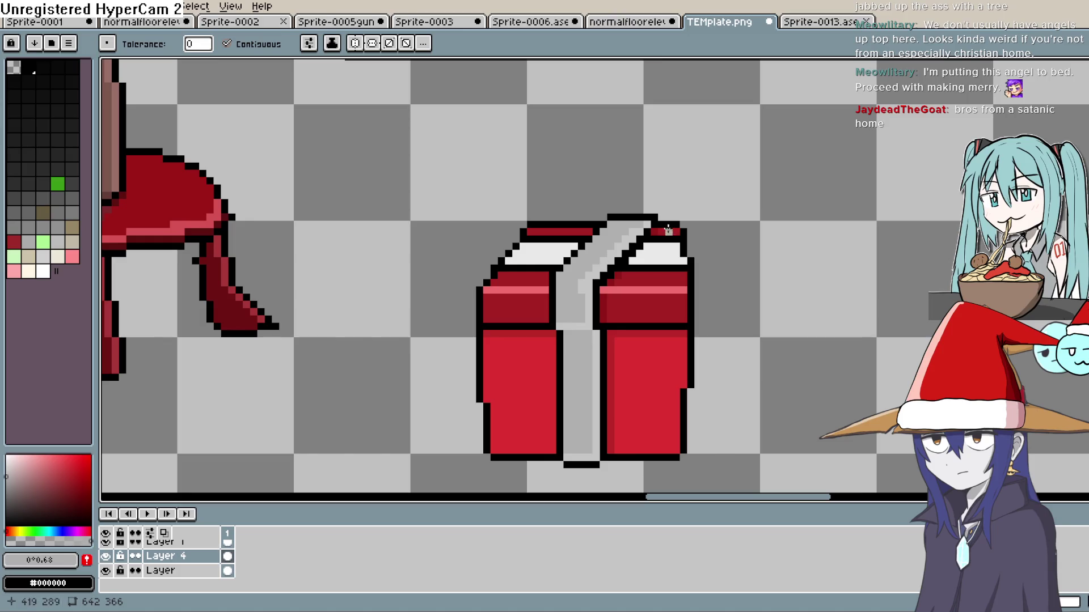
pyautogui.hotkey('ctrl', 'z')
pyautogui.hotkey('ctrl', 'z')
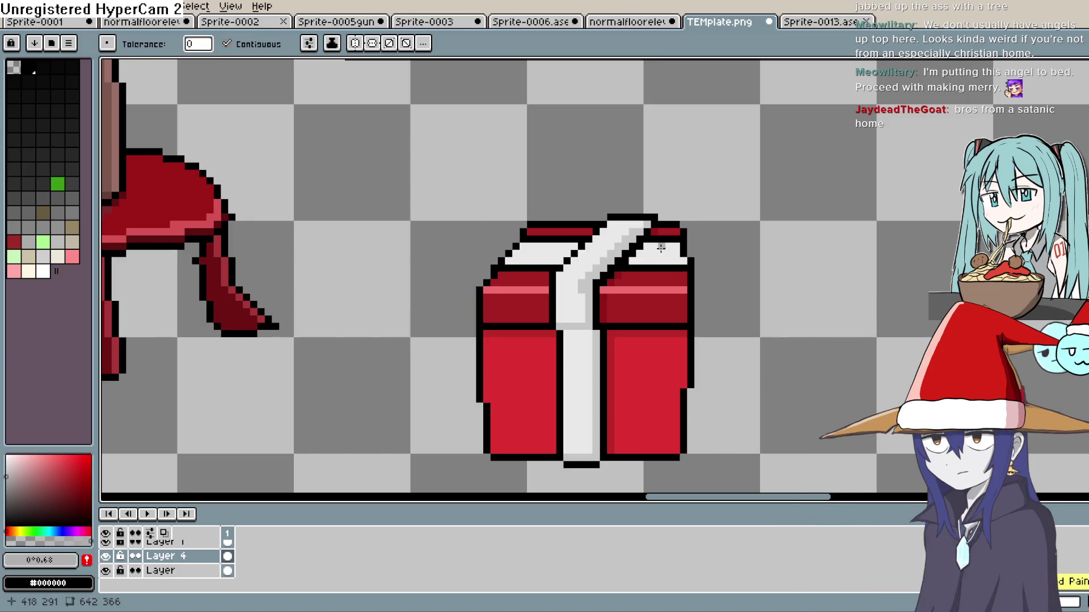
pyautogui.moveTo(669, 296); pyautogui.dragTo(637, 269)
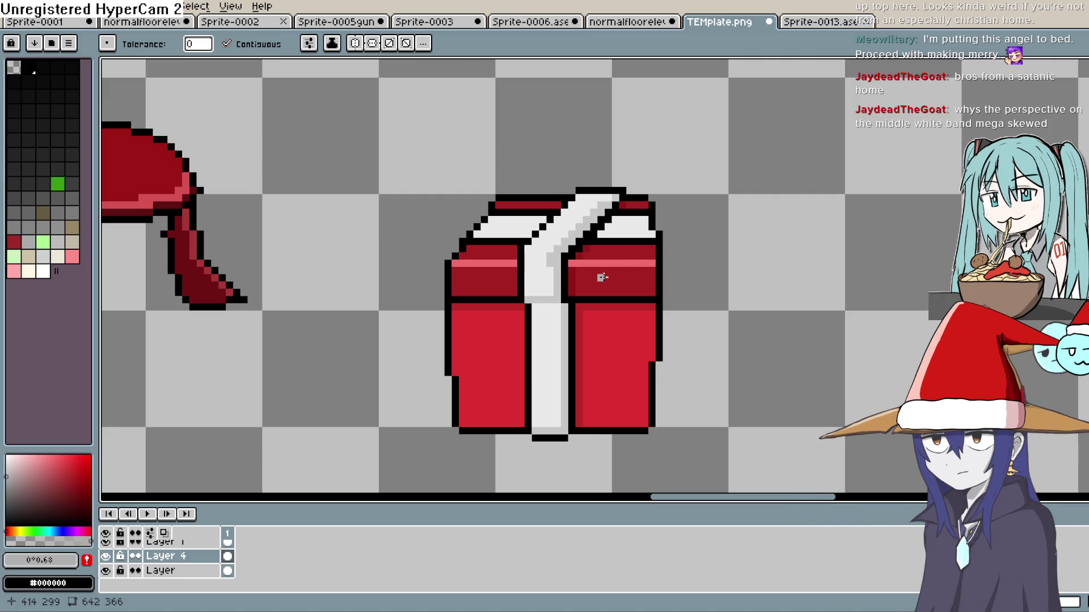
# - Draw a horizontal black arrow pointing at the box's right side
pyautogui.press('b')
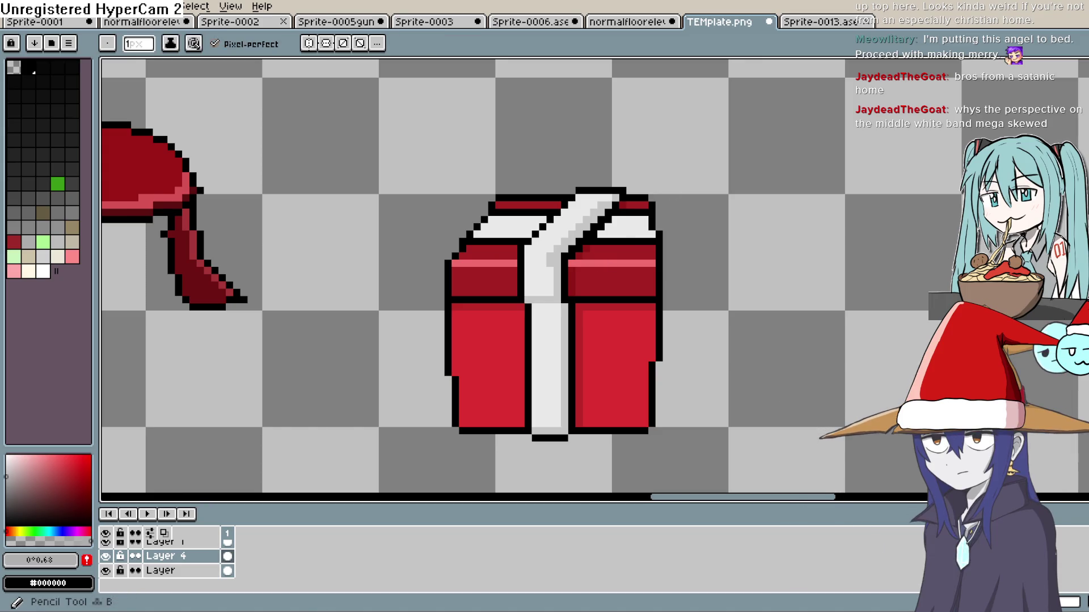
pyautogui.moveTo(757, 227)
pyautogui.mouseDown()
pyautogui.moveTo(708, 227)
pyautogui.moveTo(711, 196)
pyautogui.mouseUp()
pyautogui.moveTo(762, 226); pyautogui.dragTo(808, 220)
pyautogui.moveTo(683, 227); pyautogui.dragTo(663, 227)
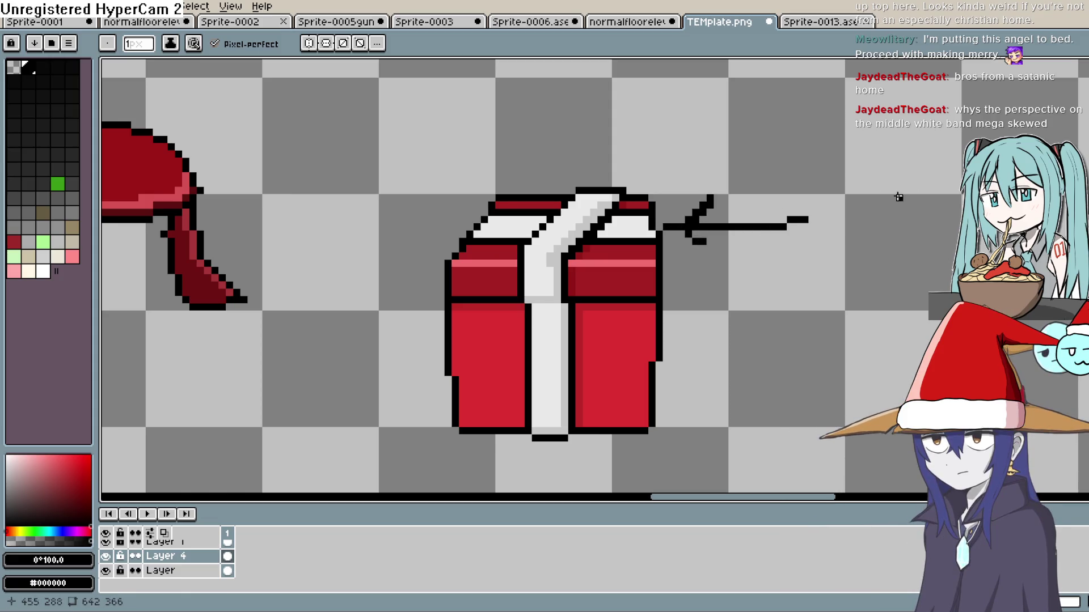
# - Draw a thick diagonal black arrow pointing down at the lid
pyautogui.moveTo(680, 110)
pyautogui.mouseDown()
pyautogui.moveTo(622, 170)
pyautogui.moveTo(660, 161)
pyautogui.mouseUp()
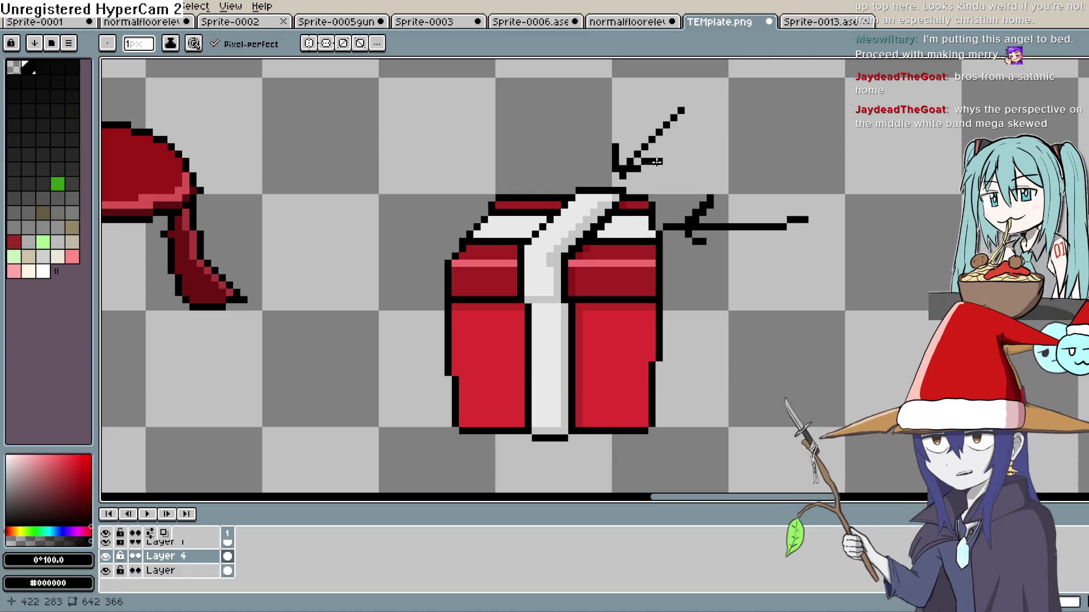
pyautogui.moveTo(717, 81); pyautogui.dragTo(740, 80)
pyautogui.moveTo(652, 122)
pyautogui.mouseDown()
pyautogui.moveTo(615, 170)
pyautogui.moveTo(626, 158)
pyautogui.moveTo(630, 180)
pyautogui.mouseUp()
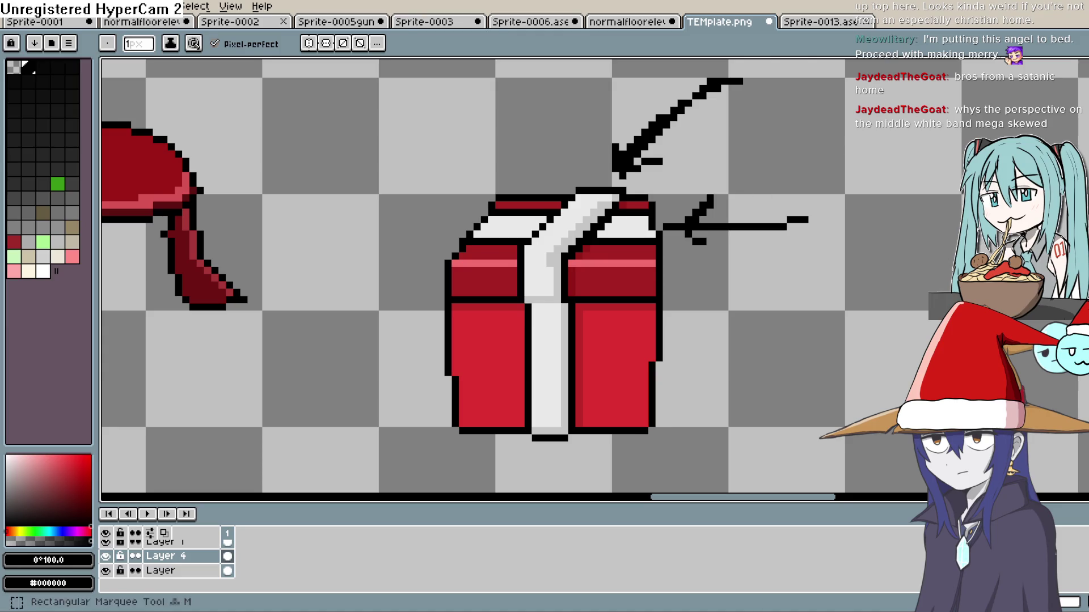
# - Undo the diagonal arrow and the arrow beside the box
pyautogui.press('m')
pyautogui.hotkey('ctrl', 'z')
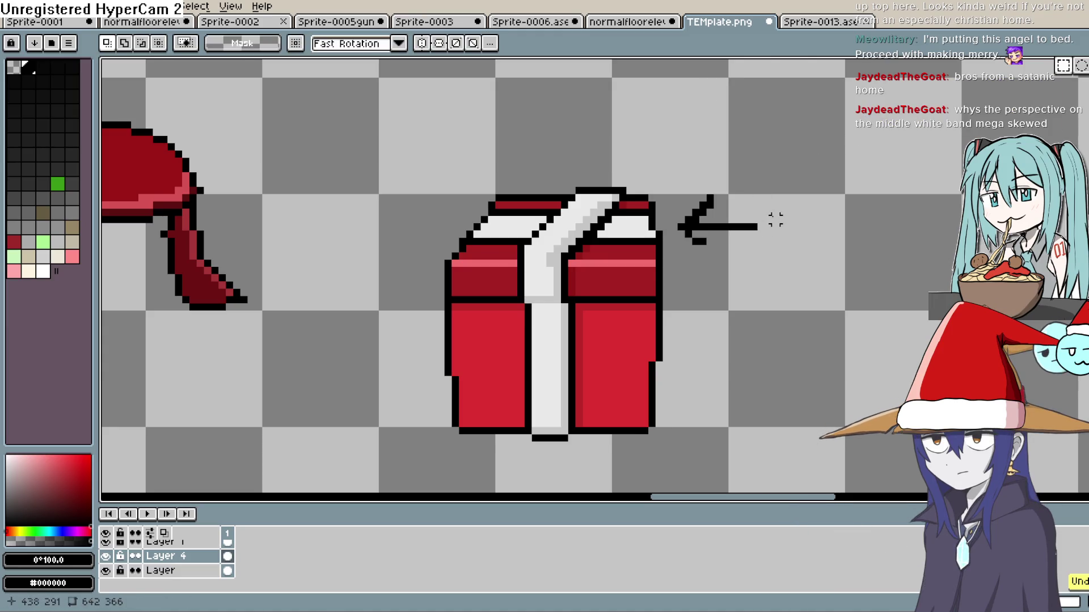
pyautogui.hotkey('ctrl', 'z')
pyautogui.hotkey('ctrl', 'z')
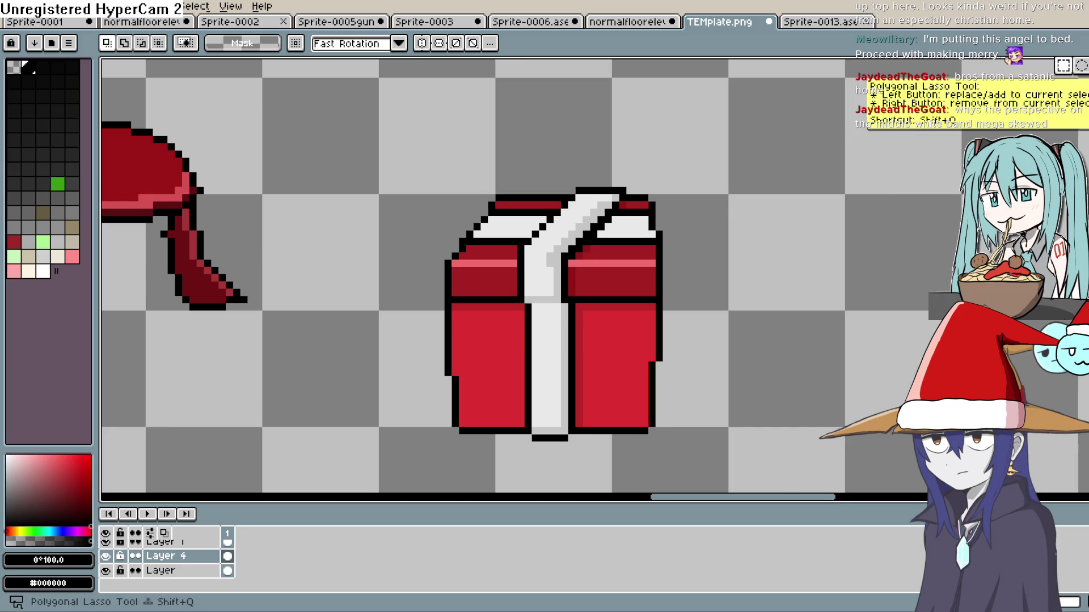
# - Lasso the box's right side and shift it to the right
pyautogui.click(1079, 85)
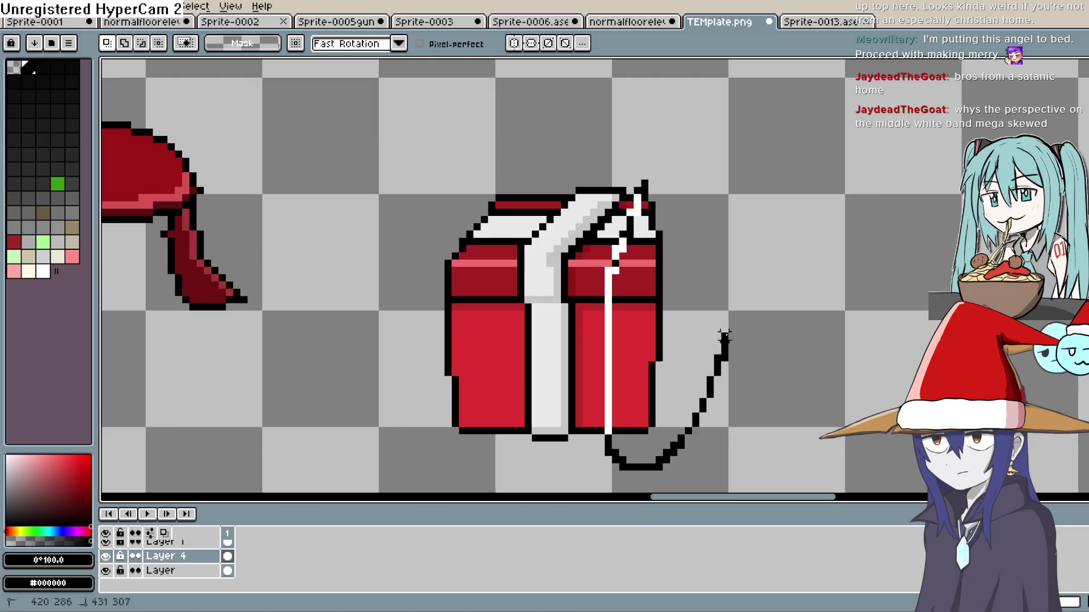
pyautogui.moveTo(652, 175); pyautogui.dragTo(647, 171)
pyautogui.moveTo(656, 284)
pyautogui.mouseDown()
pyautogui.moveTo(658, 311)
pyautogui.moveTo(672, 314)
pyautogui.mouseUp()
pyautogui.hotkey('ctrl', 'd')
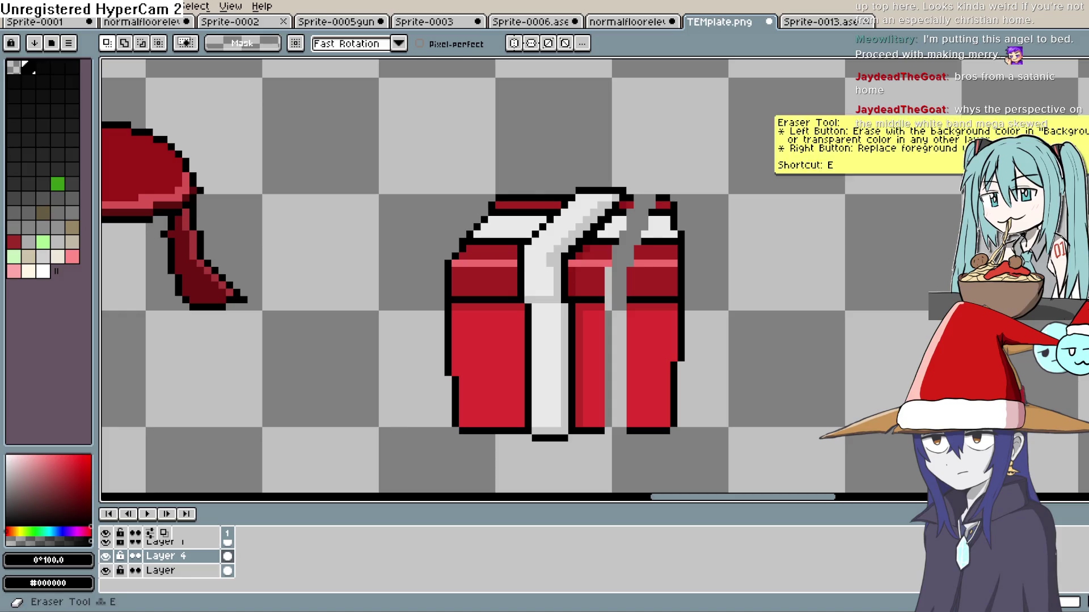
pyautogui.click(1078, 134)
# - Redraw the ribbon end at the lid's top-right corner in black
pyautogui.click(665, 197)
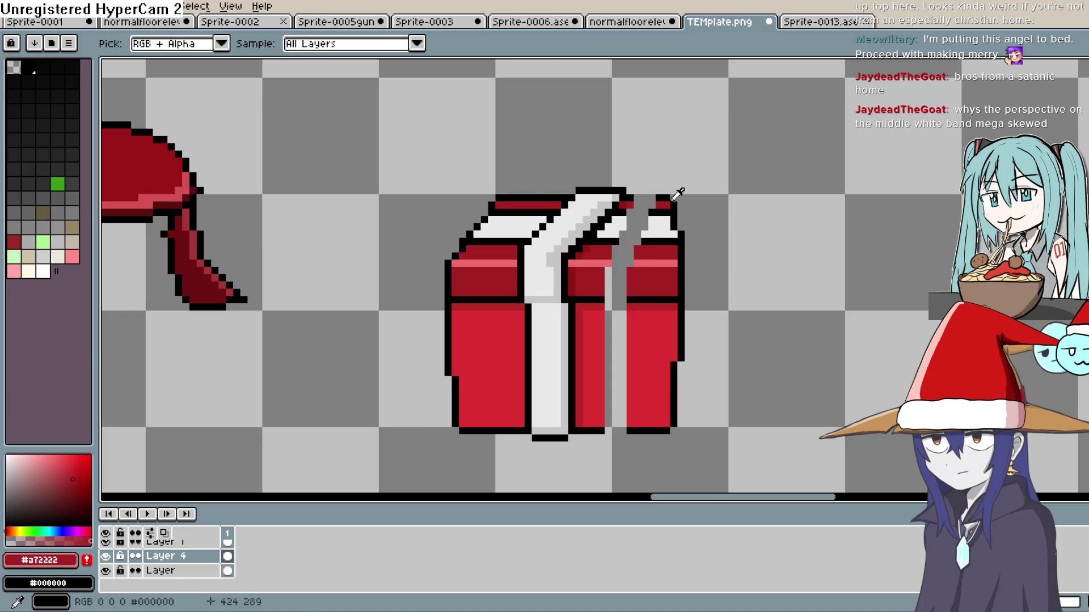
pyautogui.click(664, 196)
pyautogui.press('b')
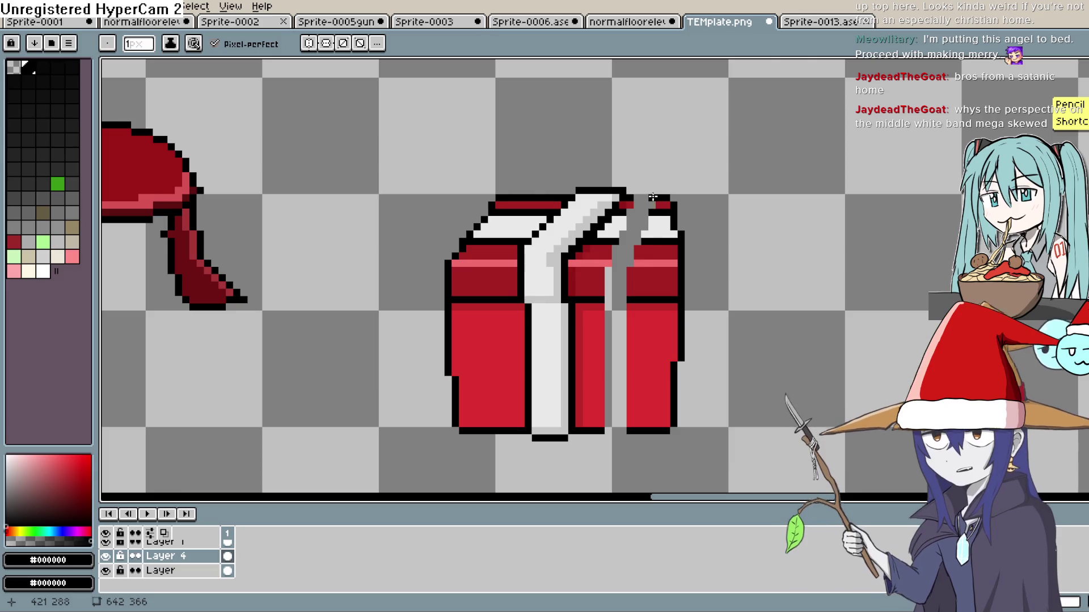
pyautogui.click(661, 218)
pyautogui.click(643, 215)
pyautogui.moveTo(646, 213); pyautogui.dragTo(632, 212)
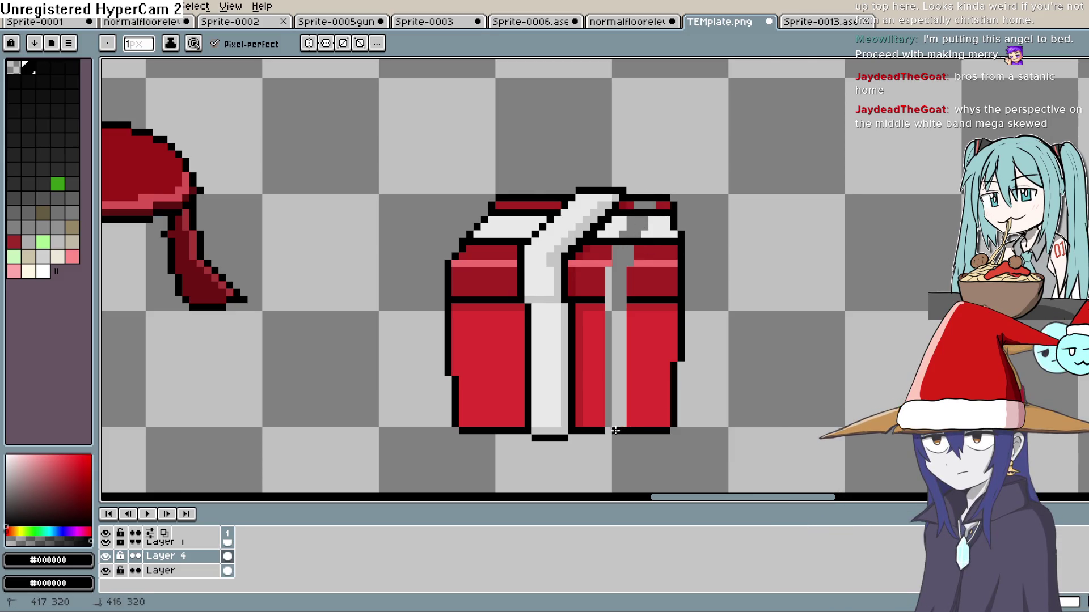
# - Paint a bright red row across the ribbon gap, then undo the right-side reshaping
pyautogui.keyDown('alt'); pyautogui.click(652, 340); pyautogui.keyUp('alt')
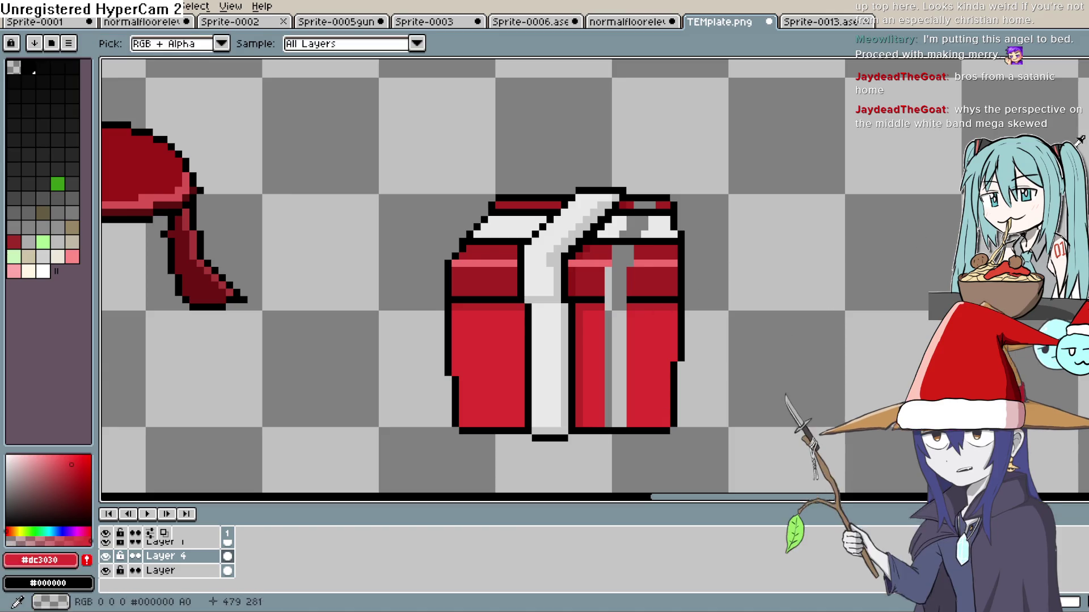
pyautogui.moveTo(608, 315); pyautogui.dragTo(625, 314)
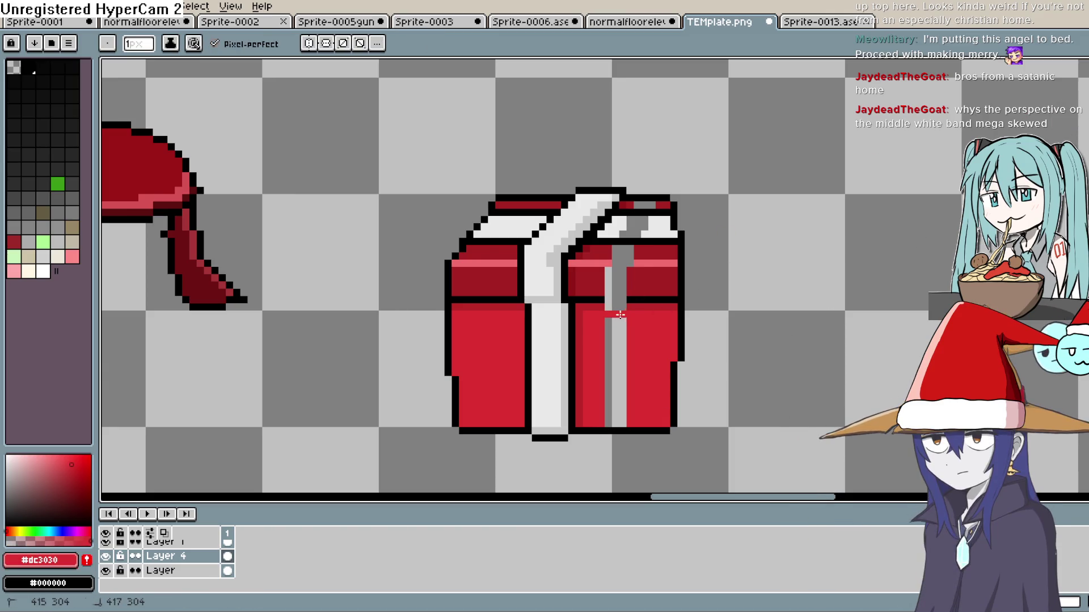
pyautogui.press('z')
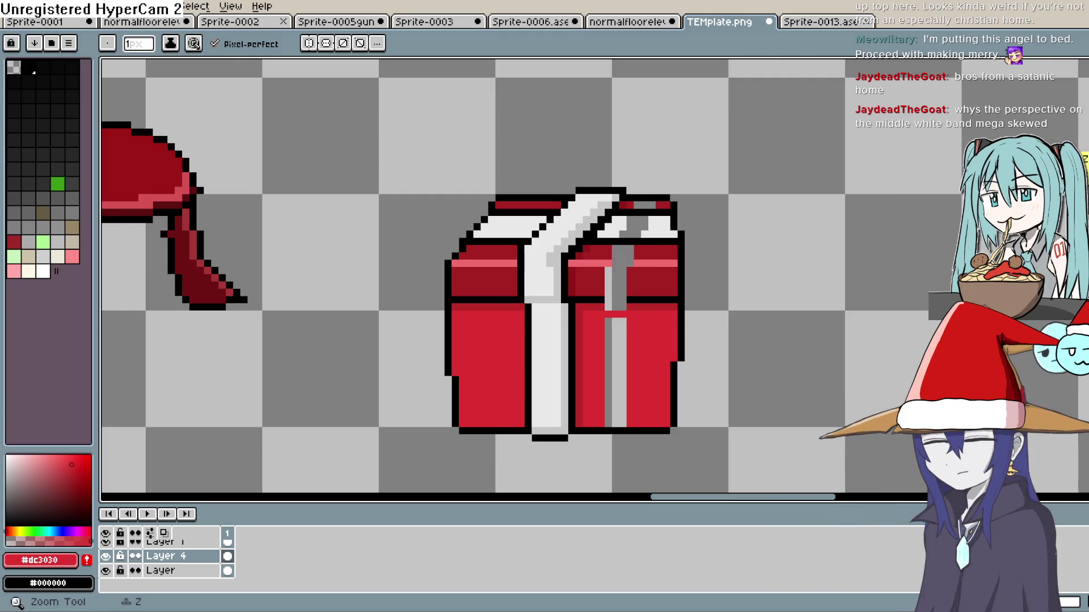
pyautogui.press('g')
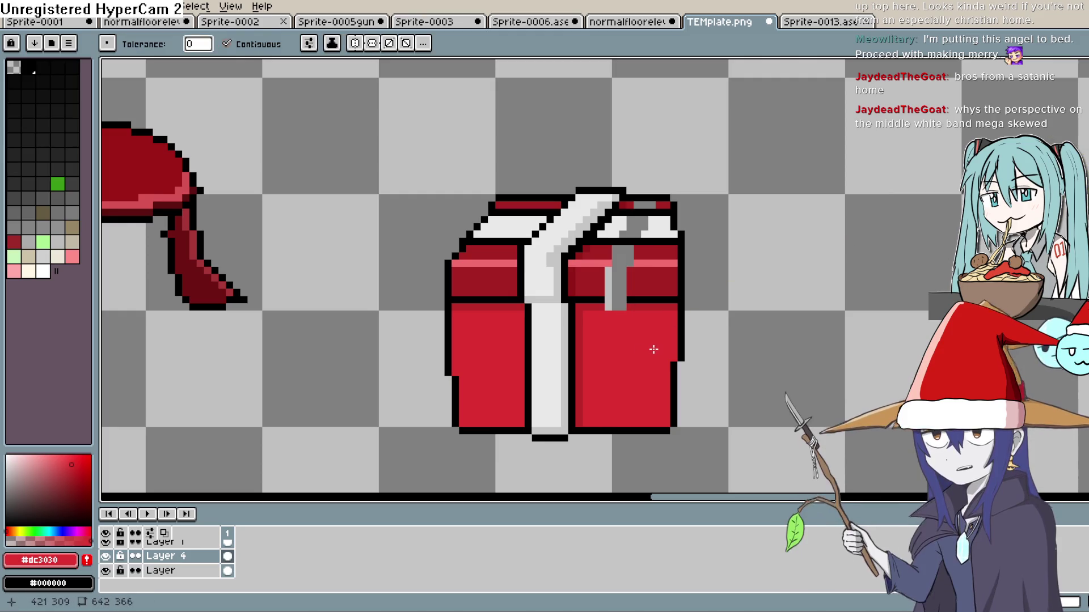
pyautogui.hotkey('ctrl', 'z')
pyautogui.hotkey('ctrl', 'z')
pyautogui.hotkey('ctrl', 'z')
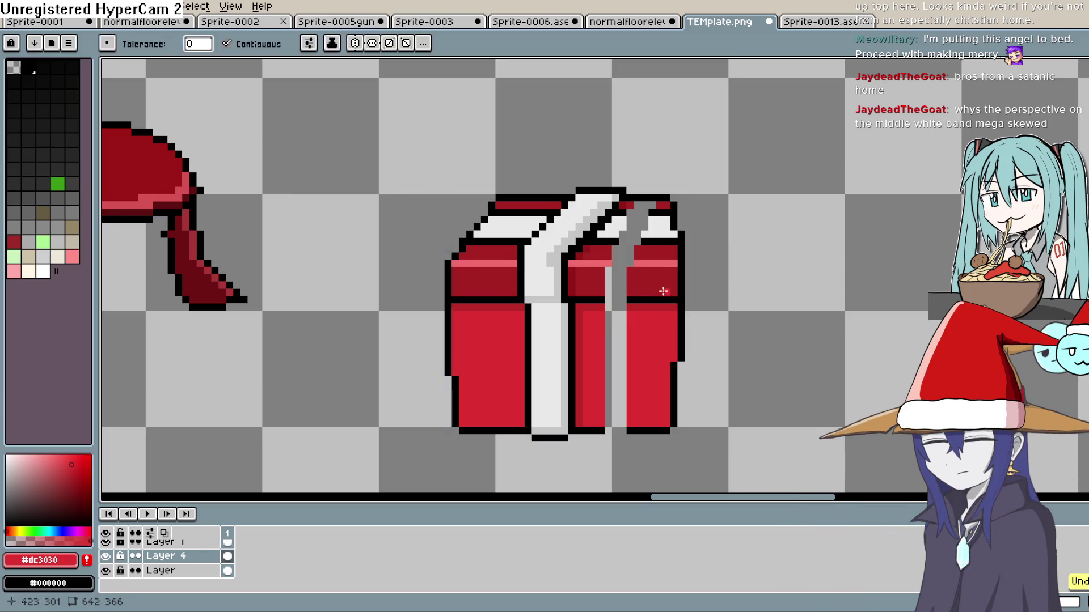
pyautogui.hotkey('ctrl', 'z')
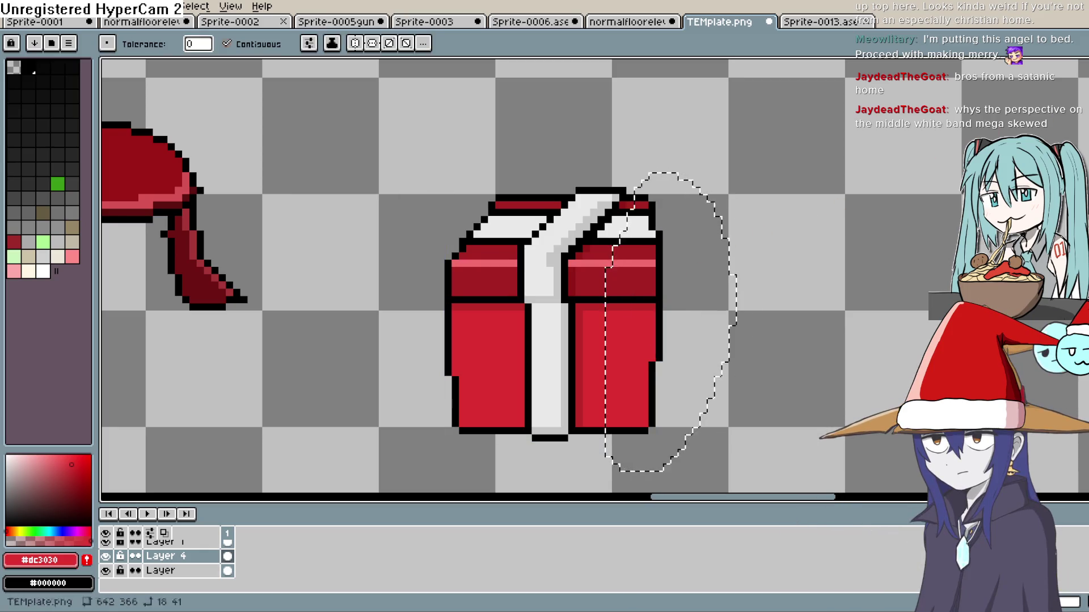
# - Drop the freehand selection and try selecting the one-pixel row atop the left front panel
pyautogui.press('m')
pyautogui.click(1064, 65)
pyautogui.click(768, 285)
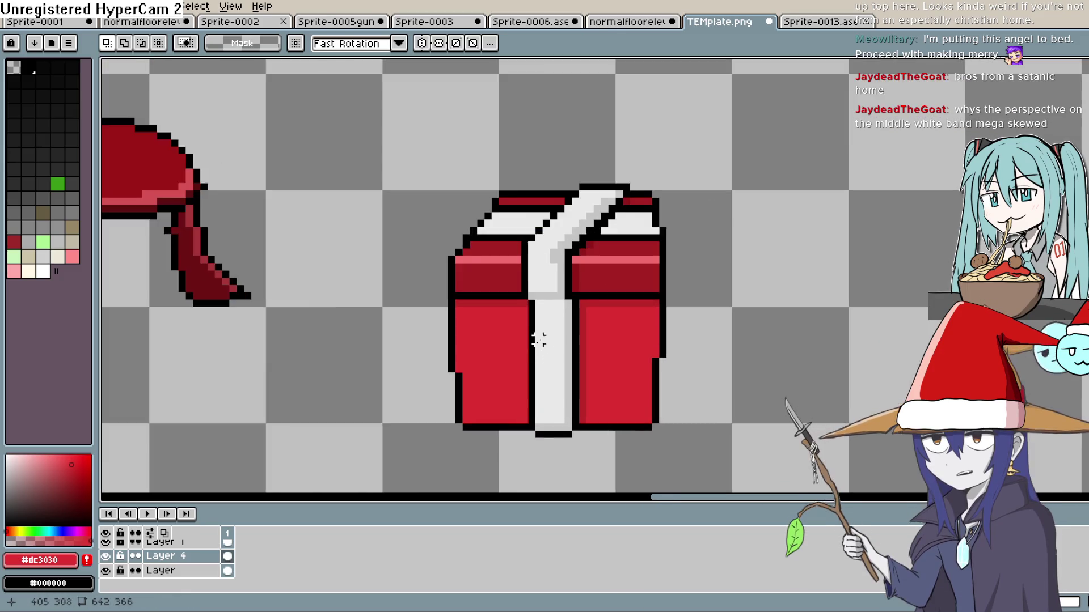
pyautogui.scroll(4, 571, 322)
pyautogui.moveTo(433, 288)
pyautogui.mouseDown()
pyautogui.moveTo(437, 301)
pyautogui.moveTo(444, 274)
pyautogui.mouseUp()
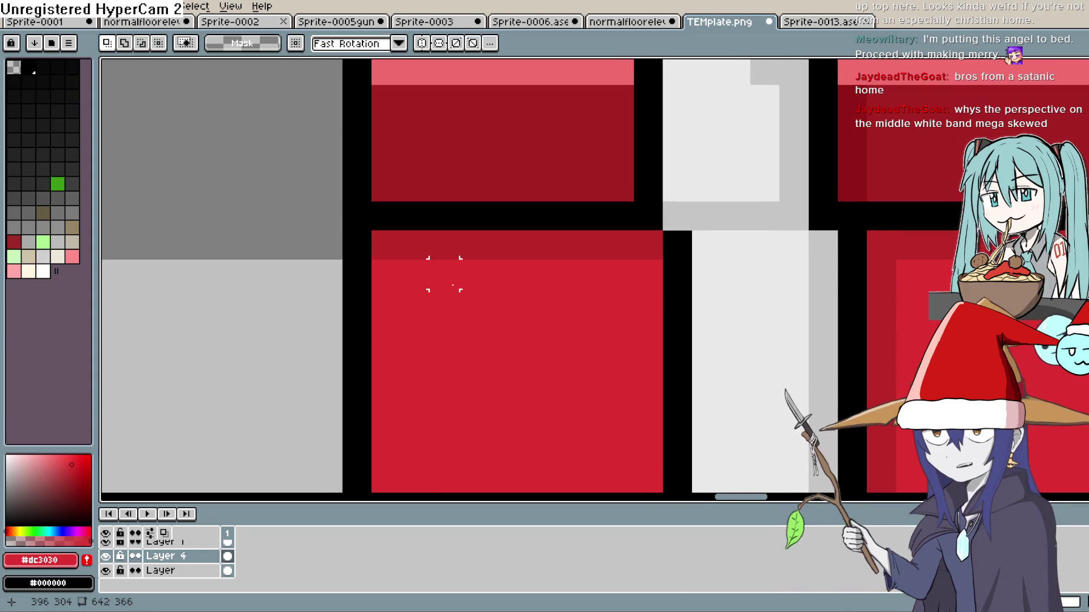
pyautogui.moveTo(386, 245); pyautogui.dragTo(648, 246)
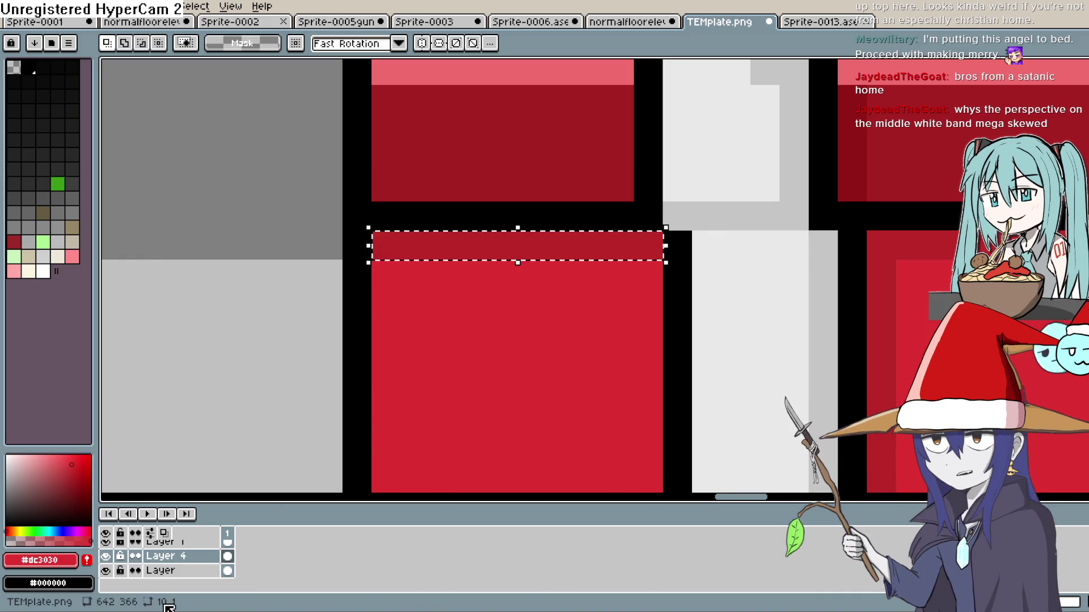
pyautogui.press('h')
pyautogui.moveTo(918, 279)
pyautogui.mouseDown()
pyautogui.moveTo(783, 237)
pyautogui.moveTo(594, 235)
pyautogui.moveTo(883, 226)
pyautogui.moveTo(864, 227)
pyautogui.mouseUp()
pyautogui.hotkey('ctrl', 'd')
pyautogui.press('m')
# - Select a tall strip along the box's right edge and nudge it one pixel right
pyautogui.scroll(-5, 855, 229)
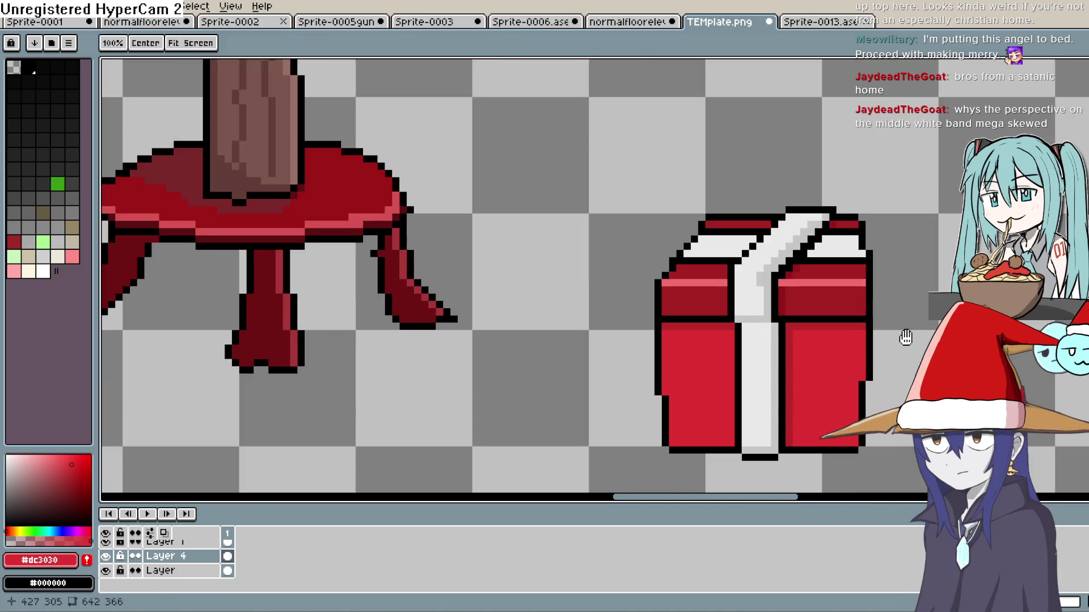
pyautogui.moveTo(939, 337)
pyautogui.mouseDown()
pyautogui.moveTo(855, 230)
pyautogui.moveTo(846, 258)
pyautogui.mouseUp()
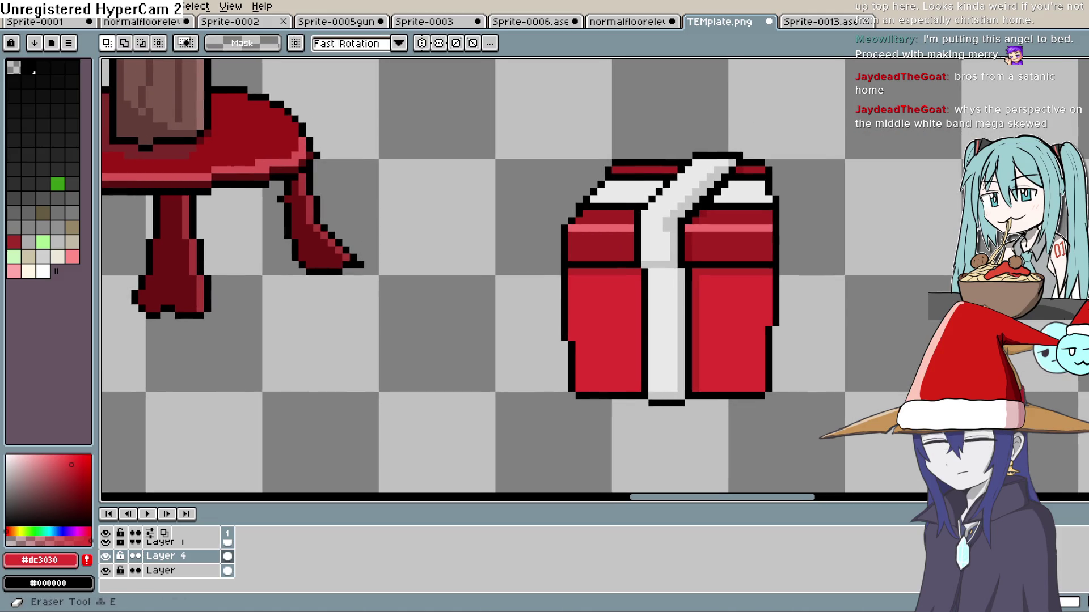
pyautogui.moveTo(804, 143)
pyautogui.mouseDown()
pyautogui.moveTo(804, 353)
pyautogui.moveTo(759, 354)
pyautogui.moveTo(754, 431)
pyautogui.mouseUp()
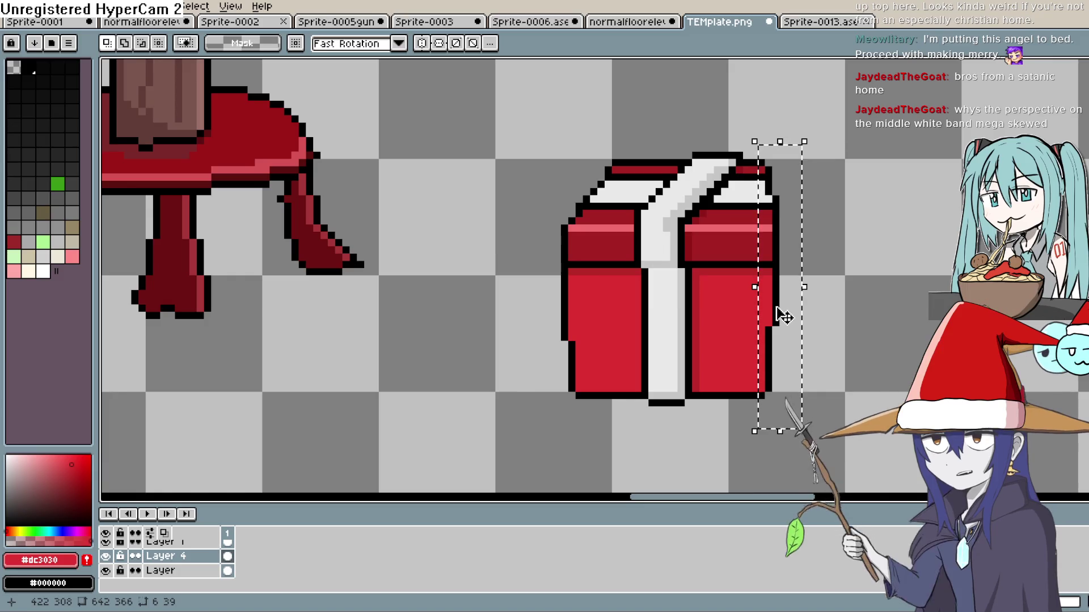
pyautogui.moveTo(783, 317)
pyautogui.mouseDown()
pyautogui.moveTo(774, 312)
pyautogui.moveTo(793, 311)
pyautogui.mouseUp()
pyautogui.click(864, 262)
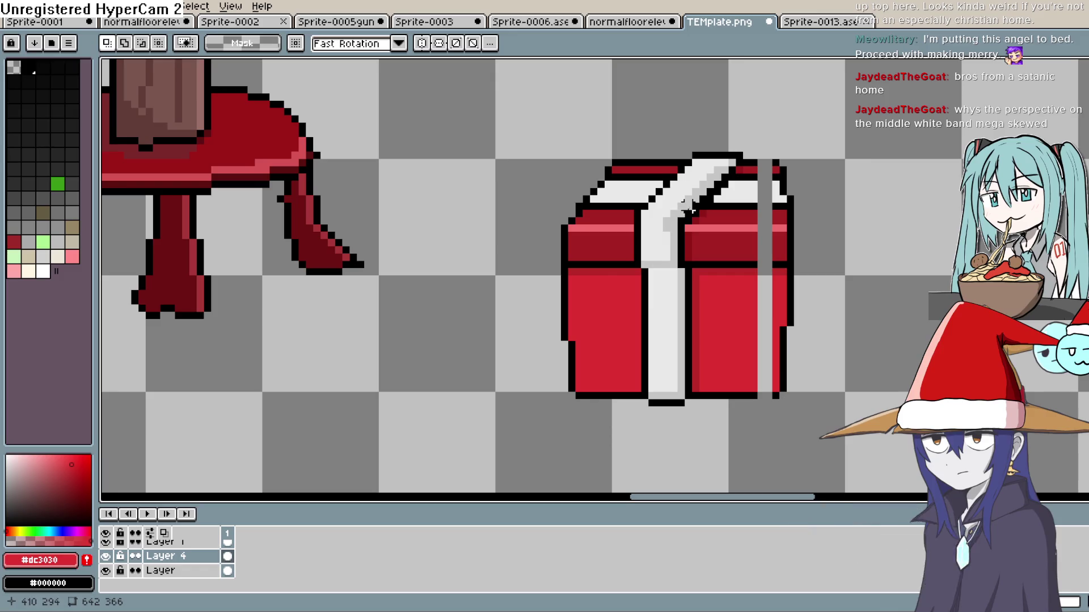
# - Paint the grey stripe pixels in the lid band dark red
pyautogui.press('e')
pyautogui.press('i')
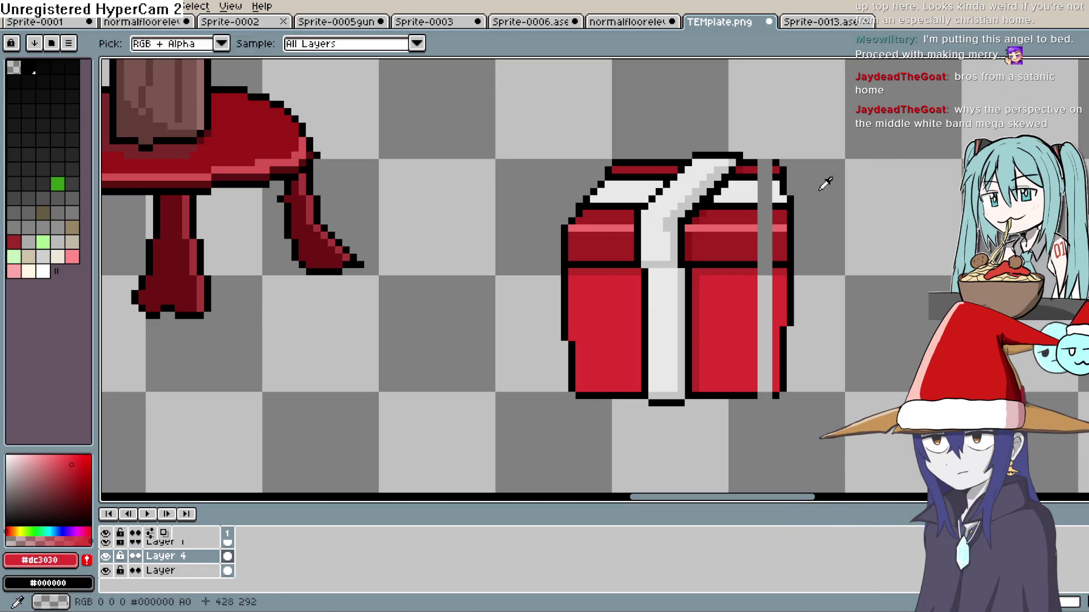
pyautogui.click(737, 227)
pyautogui.press('b')
pyautogui.scroll(2, 763, 215)
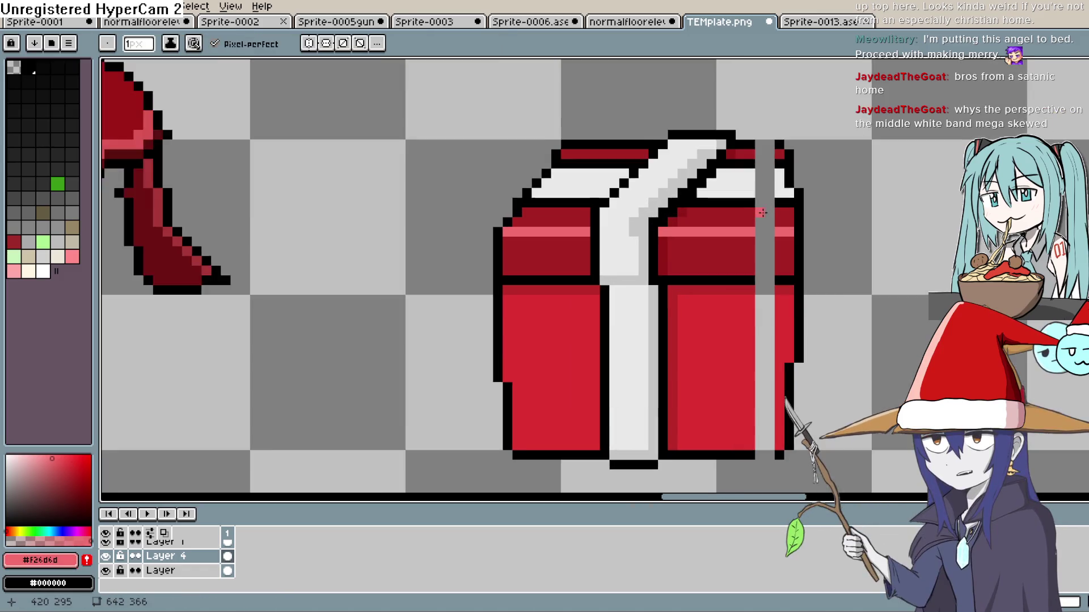
pyautogui.press('i')
pyautogui.click(729, 256)
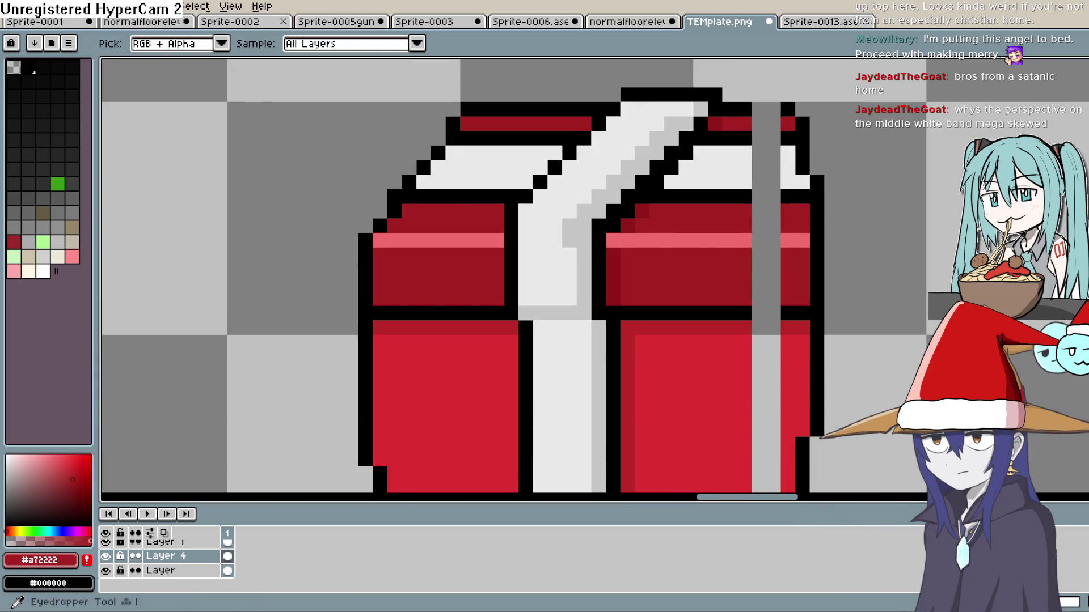
pyautogui.press('b')
pyautogui.click(758, 225)
pyautogui.click(773, 254)
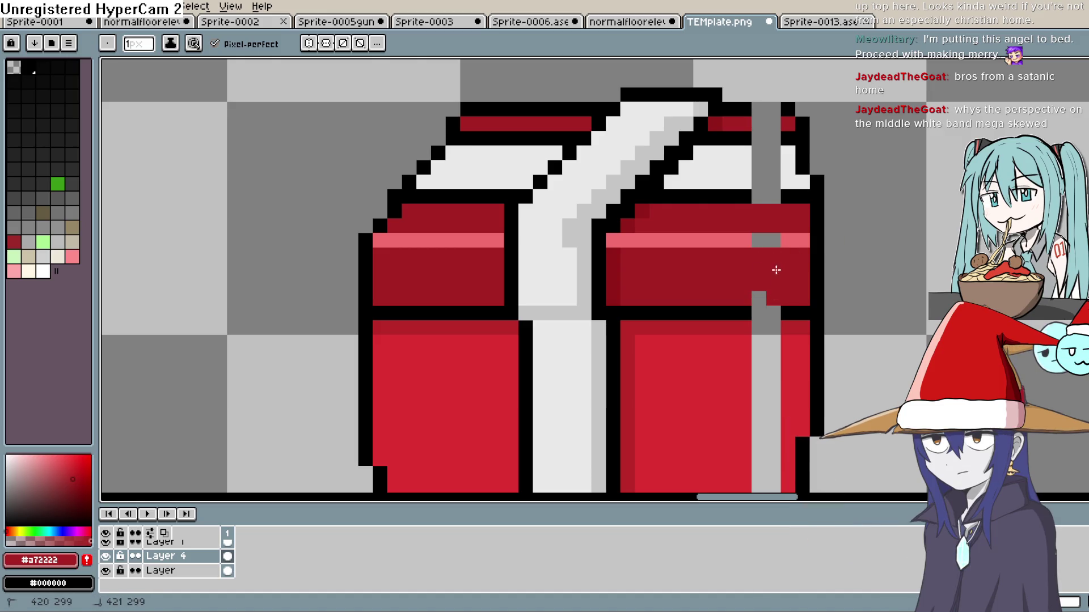
# - Patch the stripe in the outline black and cover a front-panel pixel red
pyautogui.press('i')
pyautogui.click(801, 309)
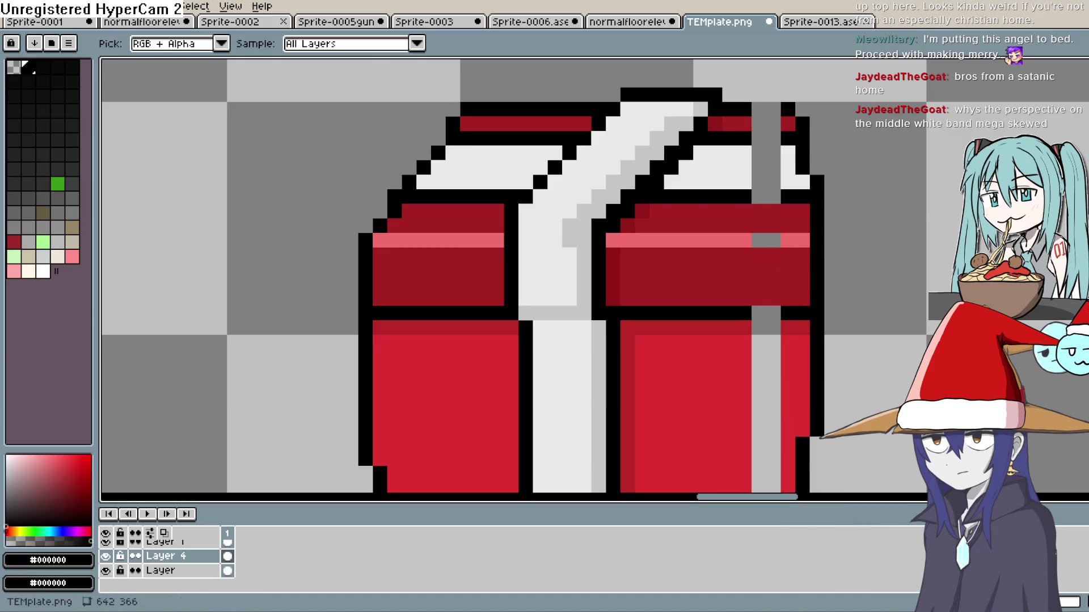
pyautogui.press('b')
pyautogui.click(803, 281)
pyautogui.press('i')
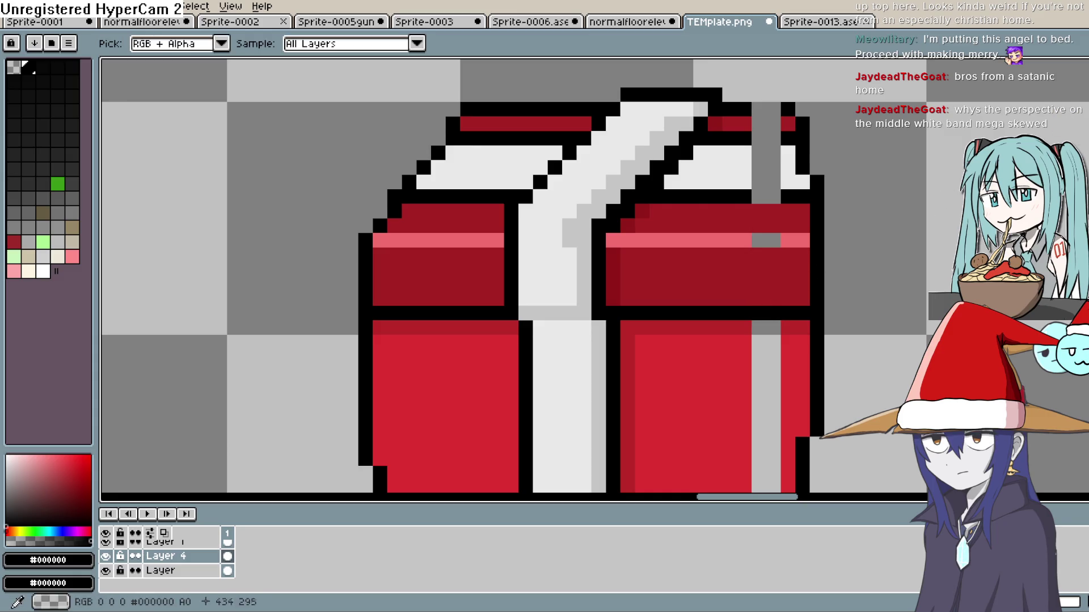
pyautogui.click(798, 326)
pyautogui.press('b')
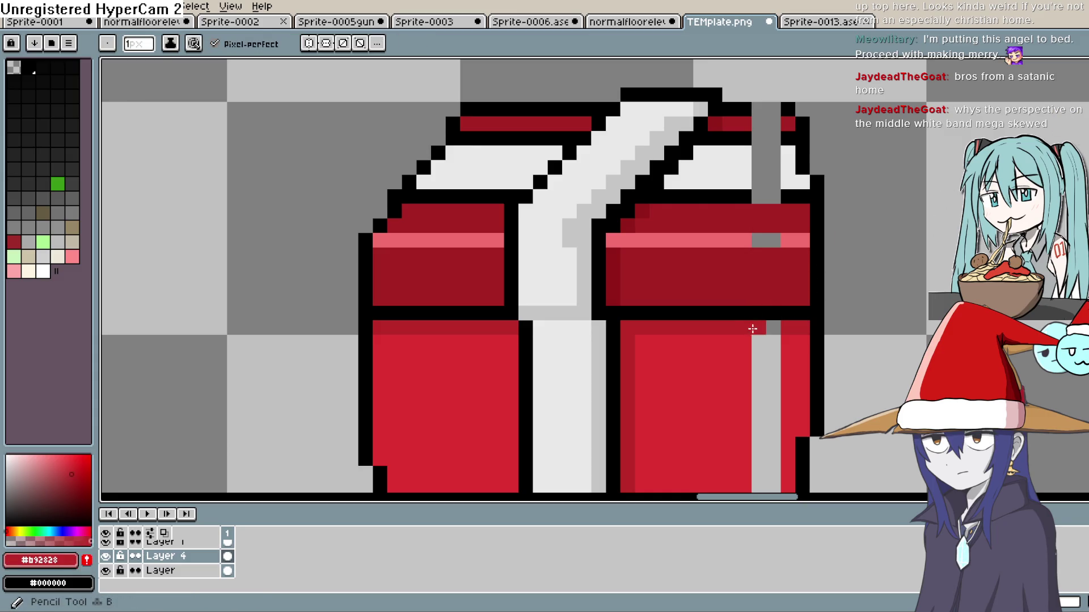
pyautogui.click(772, 328)
# - Flood-fill the grey stripe in the right front panel red
pyautogui.press('i')
pyautogui.scroll(-4, 790, 231)
pyautogui.hscroll(1, 790, 230)
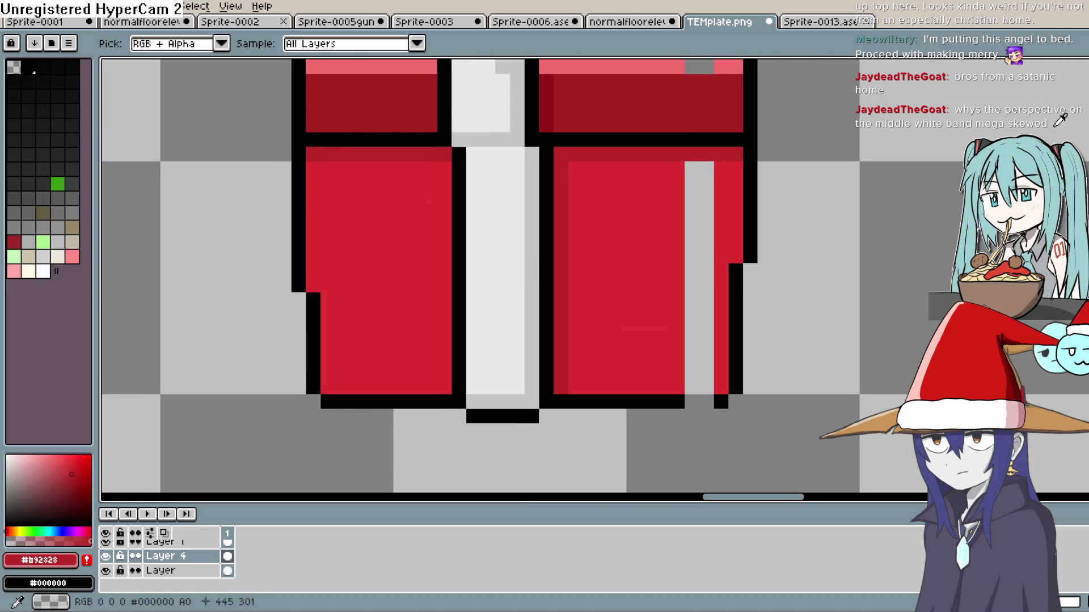
pyautogui.press('b')
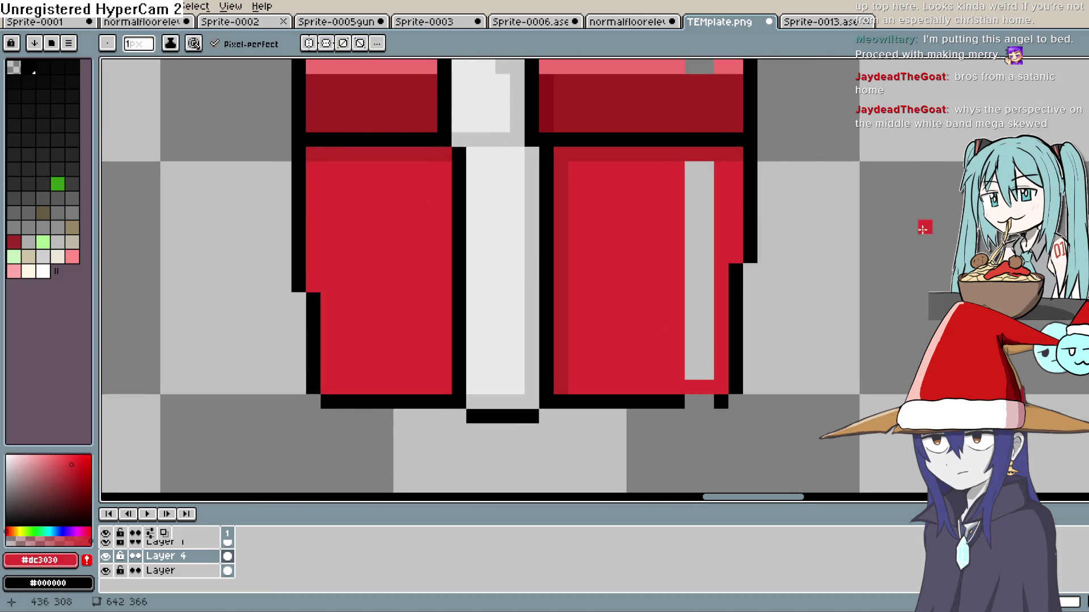
pyautogui.press('g')
pyautogui.click(697, 313)
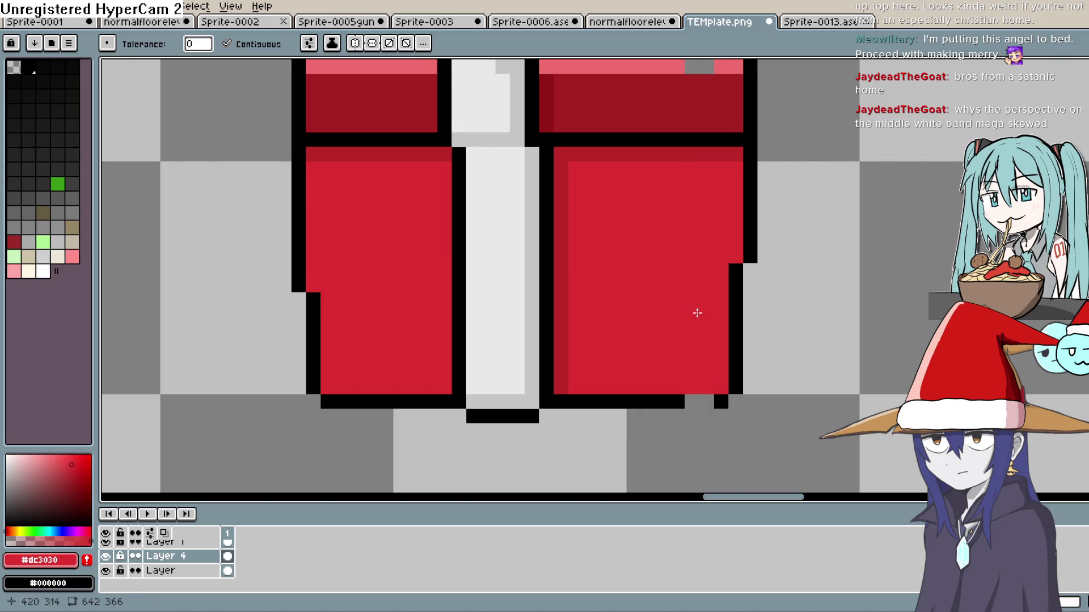
pyautogui.press('i')
pyautogui.click(720, 401)
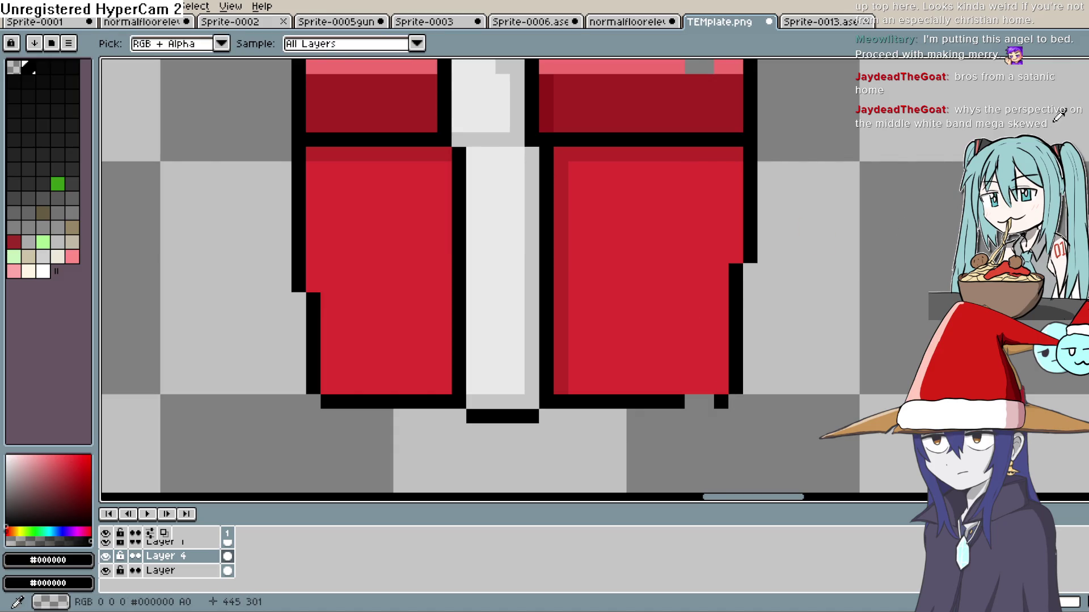
pyautogui.press('b')
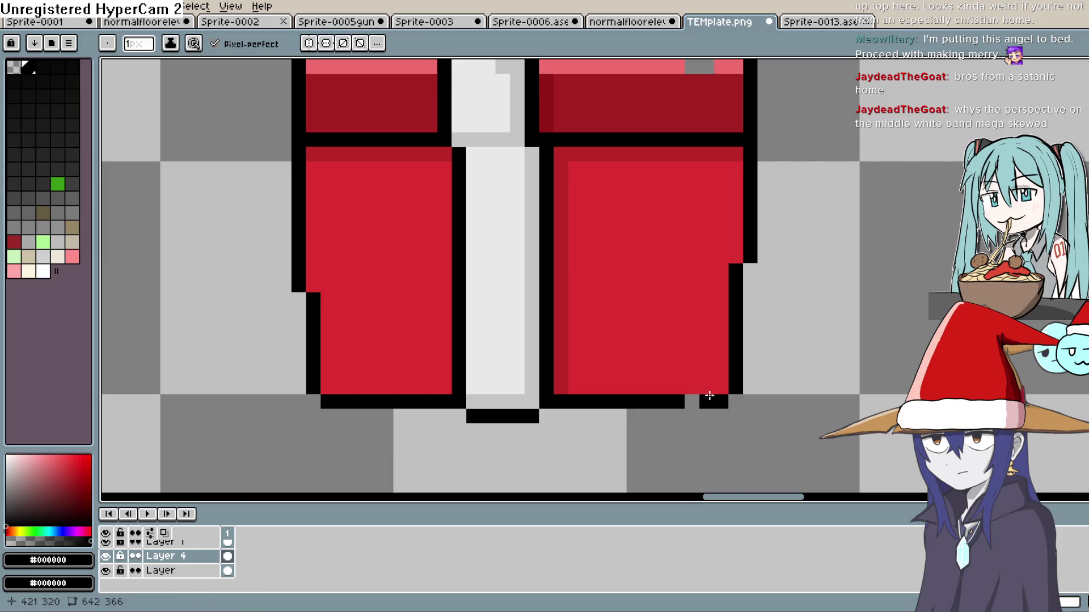
# - Fill the grey gap in the pink highlight band with pink
pyautogui.scroll(5, 708, 403)
pyautogui.press('i')
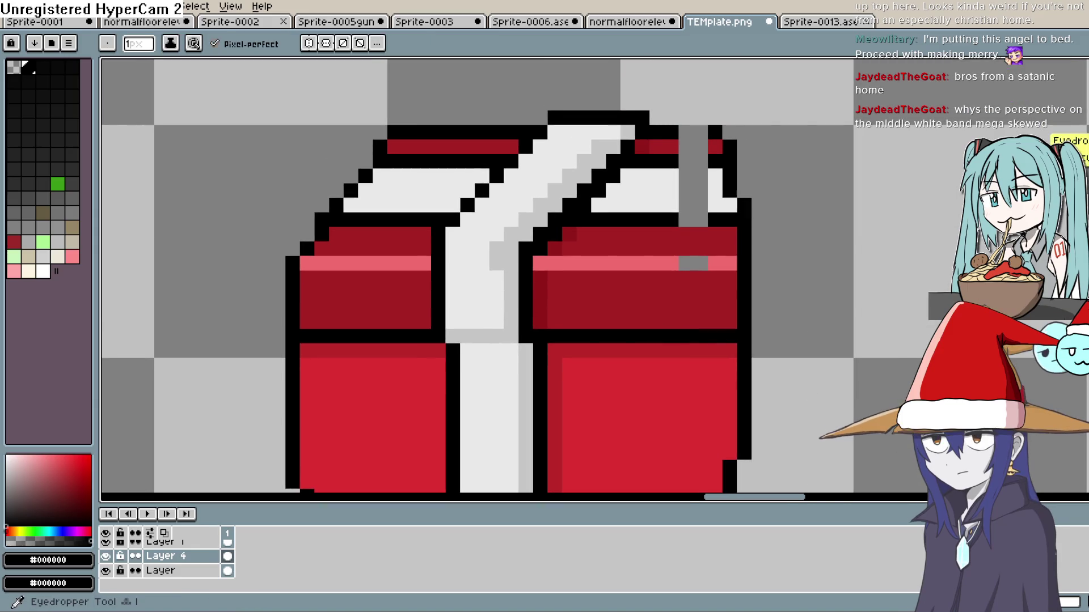
pyautogui.click(722, 267)
pyautogui.press('b')
pyautogui.click(708, 250)
pyautogui.scroll(3, 830, 249)
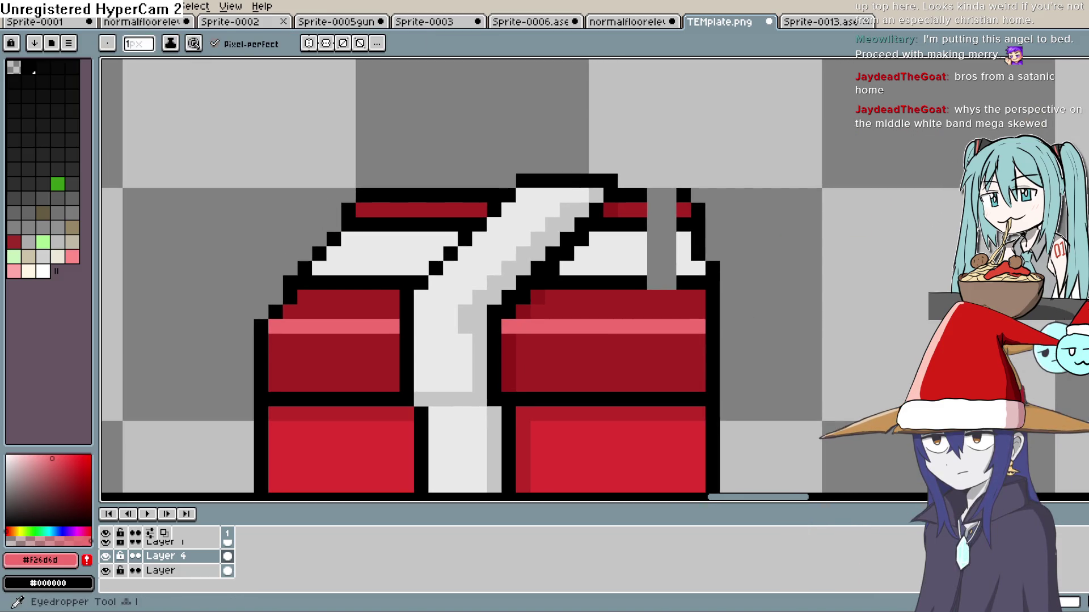
pyautogui.keyDown('alt'); pyautogui.click(712, 341); pyautogui.keyUp('alt')
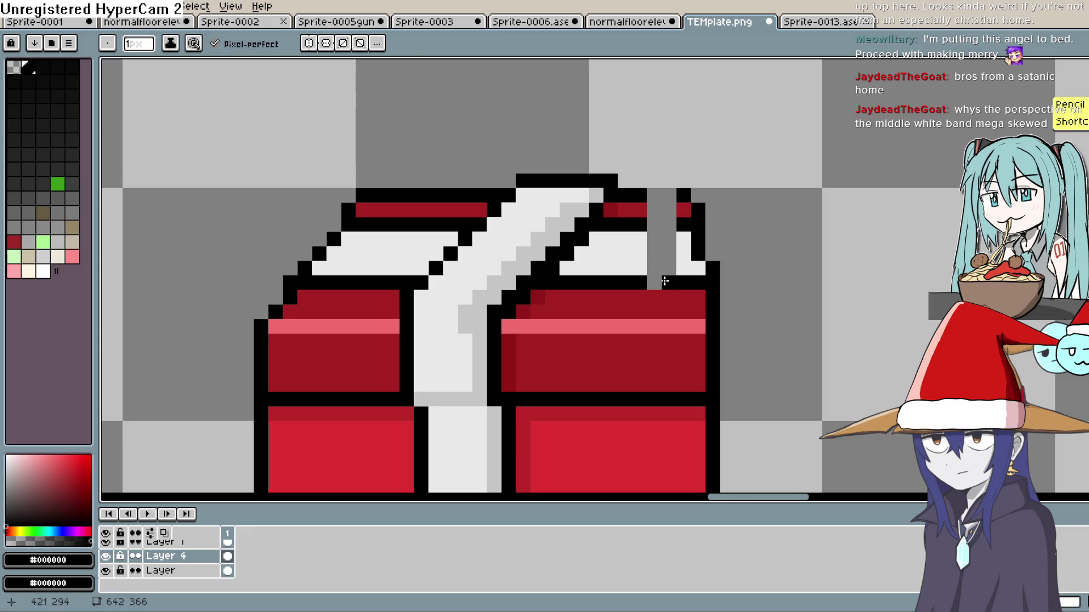
pyautogui.press('alt')
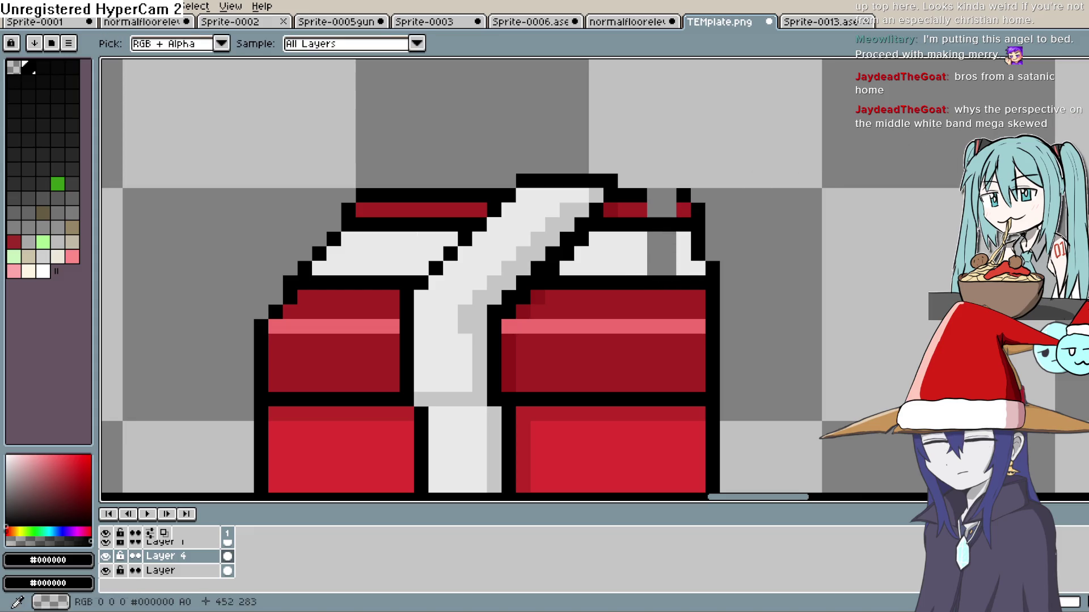
pyautogui.hotkey('shift', 'b')
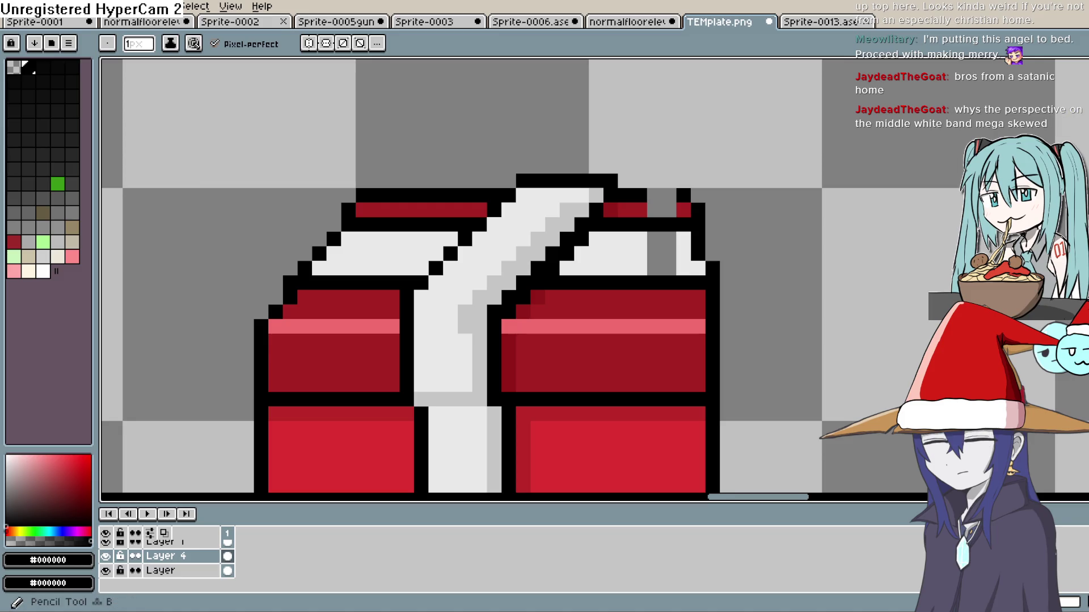
# - Cover the remaining lid gaps with the lid band's dark red and the lid's light grey
pyautogui.press('i')
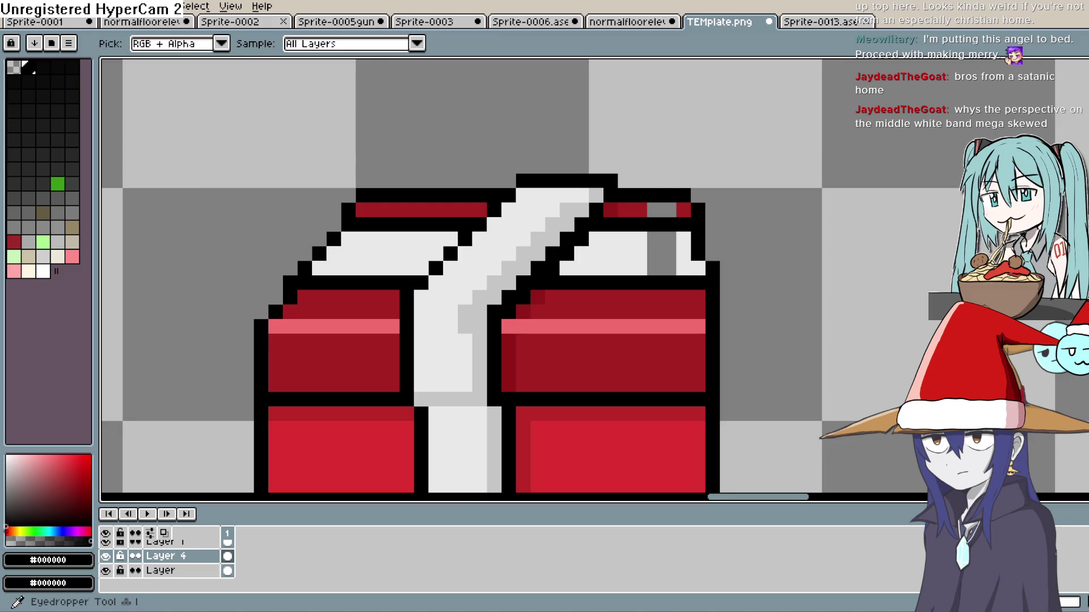
pyautogui.click(640, 210)
pyautogui.press('b')
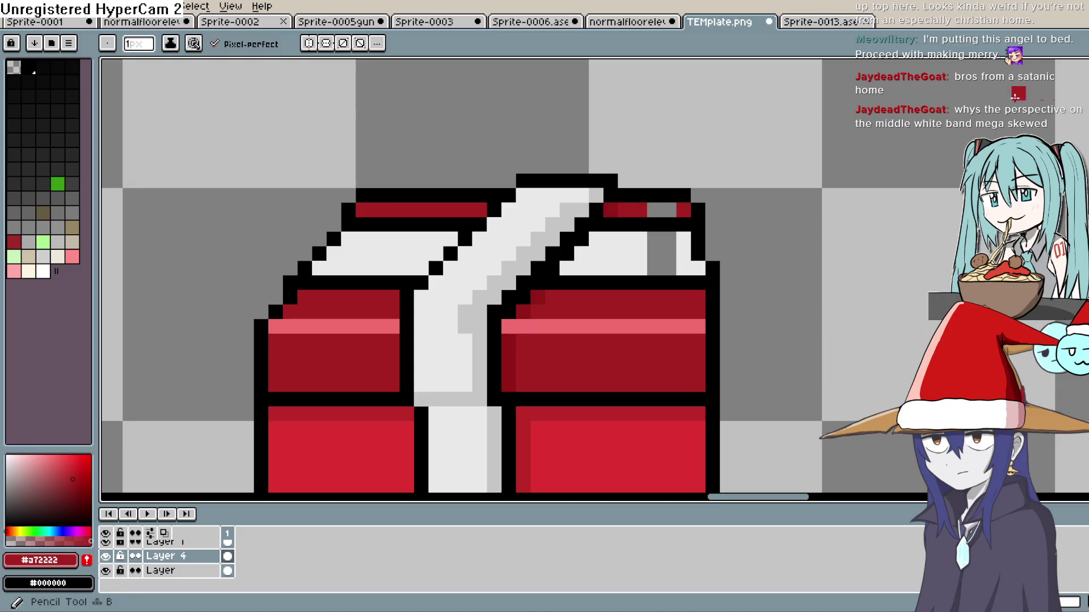
pyautogui.click(668, 210)
pyautogui.press('i')
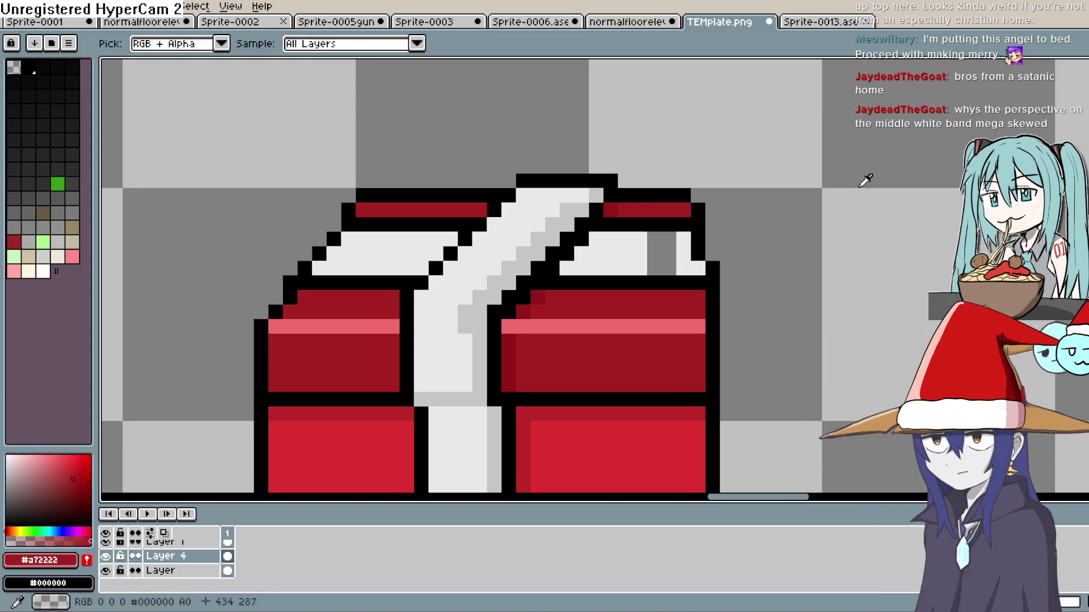
pyautogui.click(709, 210)
pyautogui.press('b')
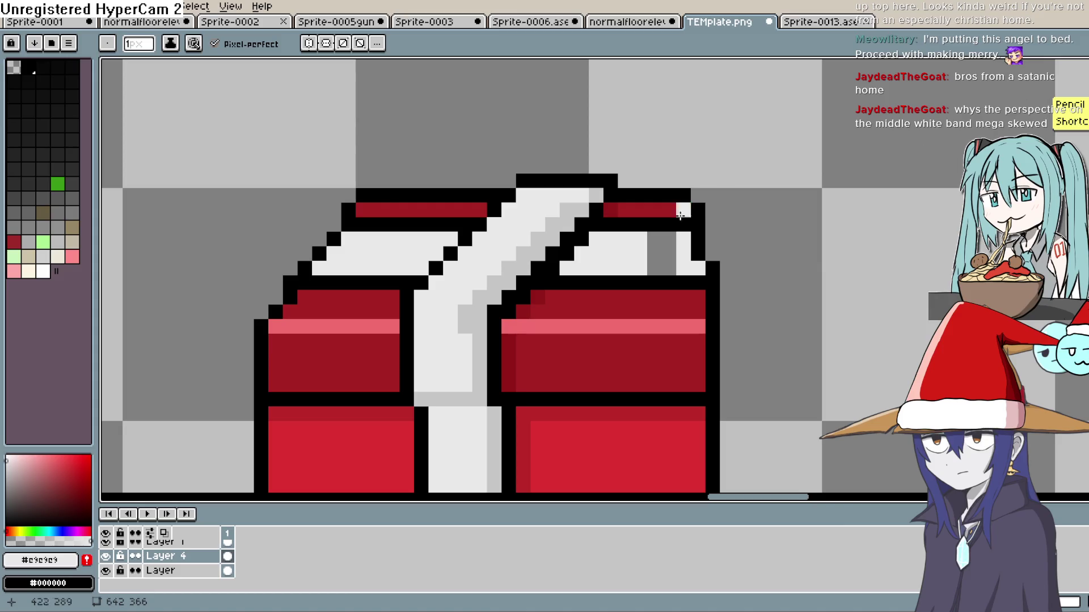
pyautogui.moveTo(669, 239)
pyautogui.mouseDown()
pyautogui.moveTo(669, 268)
pyautogui.moveTo(654, 268)
pyautogui.mouseUp()
pyautogui.click(653, 239)
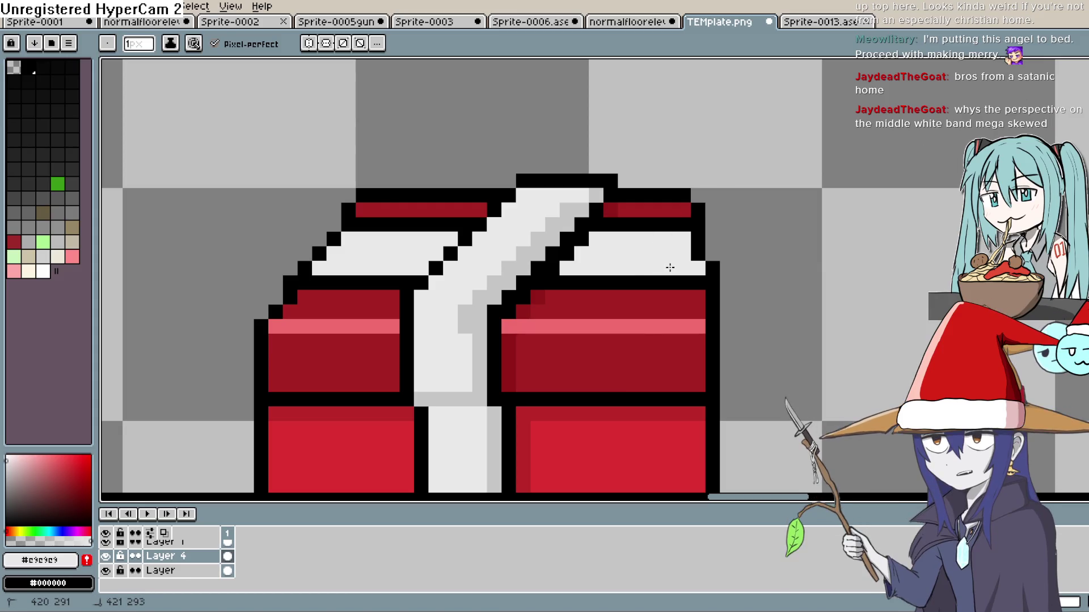
pyautogui.scroll(-5, 794, 216)
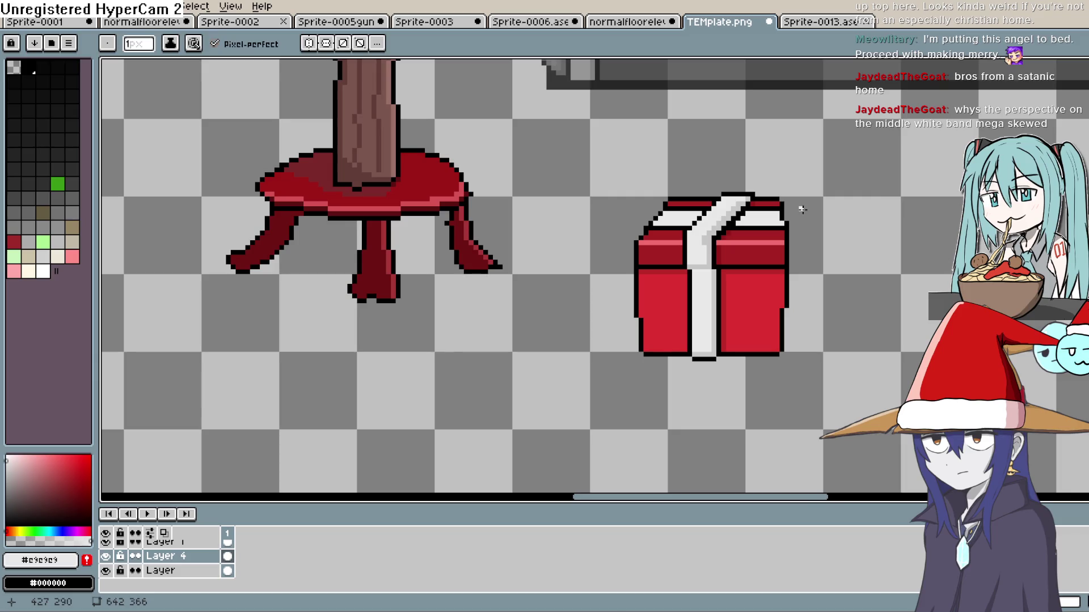
# - Recentre the enlarged gift box and touch up a pixel at the ribbon's lower edge
pyautogui.moveTo(796, 224)
pyautogui.mouseDown()
pyautogui.moveTo(796, 187)
pyautogui.moveTo(776, 221)
pyautogui.mouseUp()
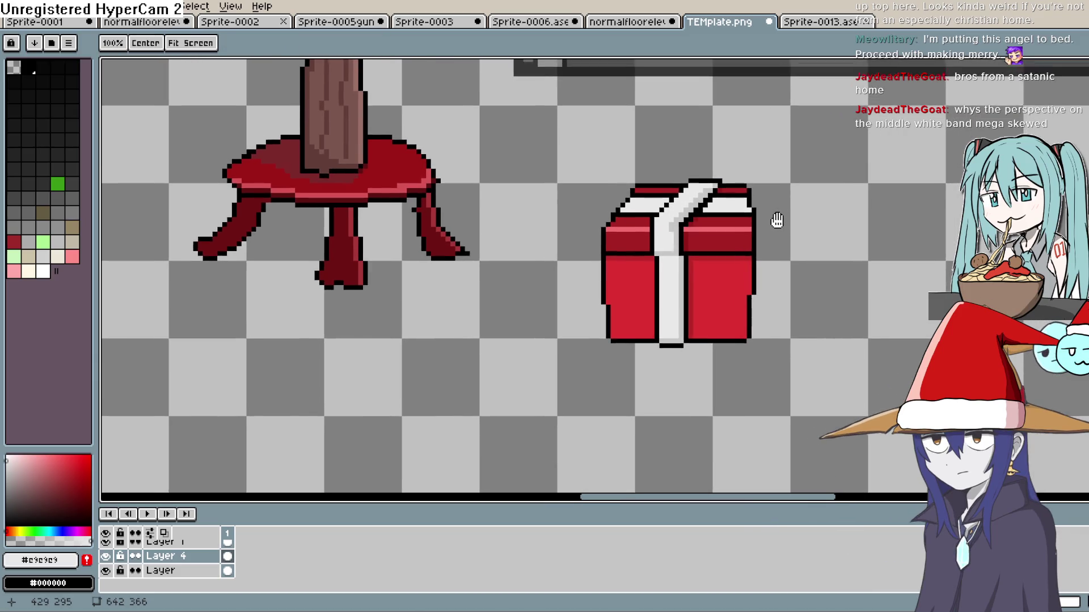
pyautogui.scroll(5, 760, 220)
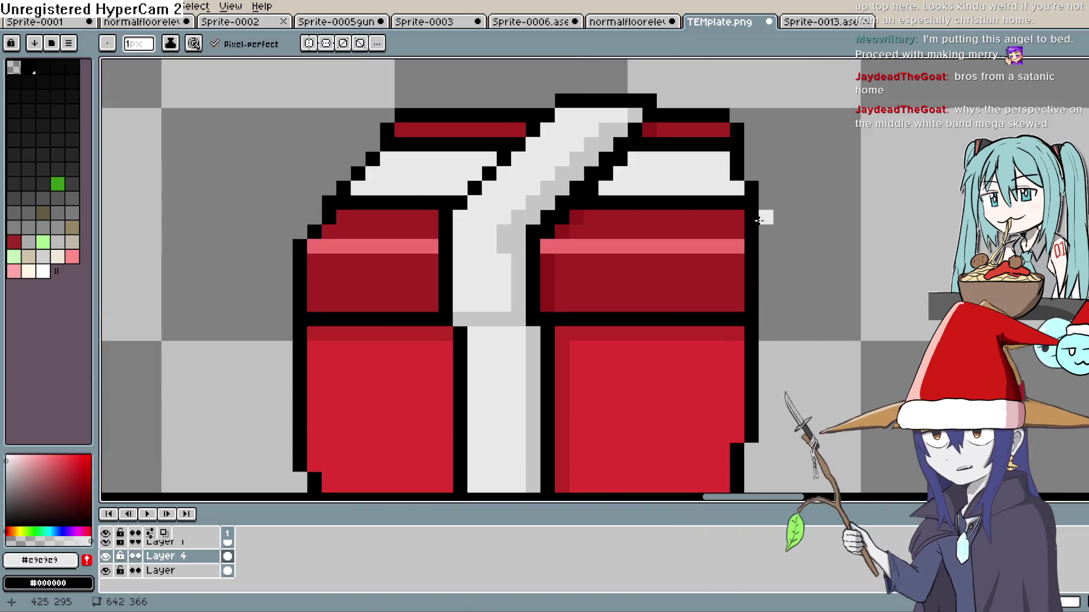
pyautogui.moveTo(754, 221)
pyautogui.mouseDown()
pyautogui.moveTo(754, 250)
pyautogui.moveTo(785, 211)
pyautogui.mouseUp()
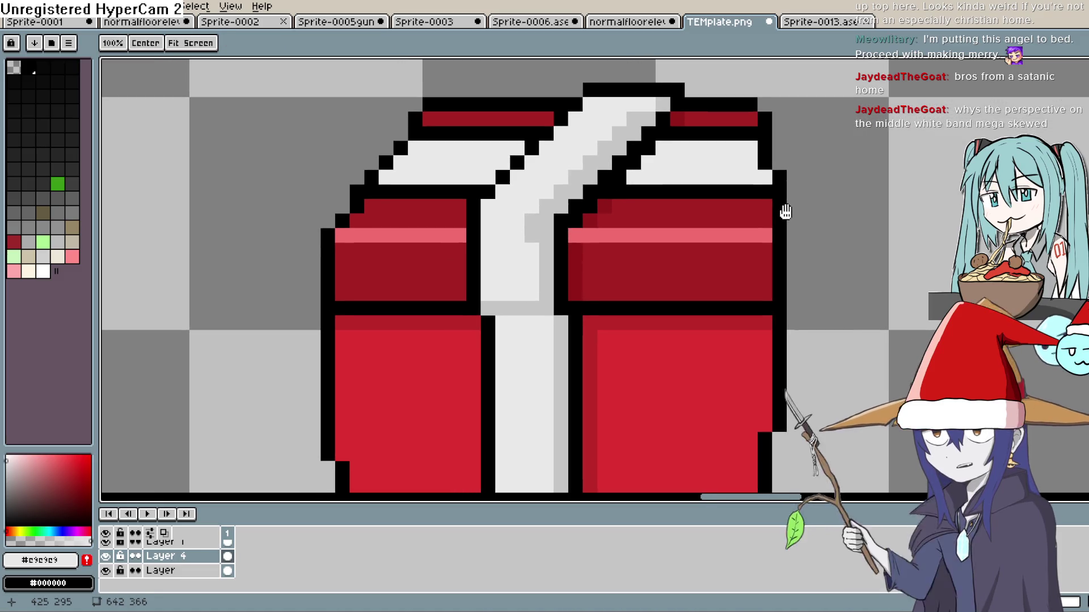
pyautogui.scroll(-2, 790, 205)
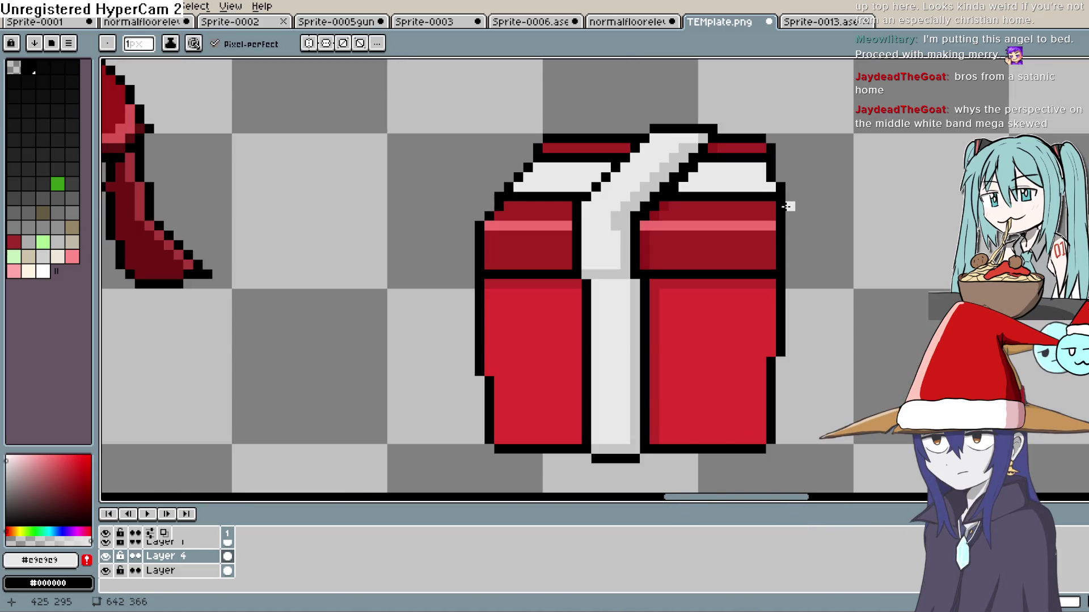
pyautogui.scroll(-1, 781, 207)
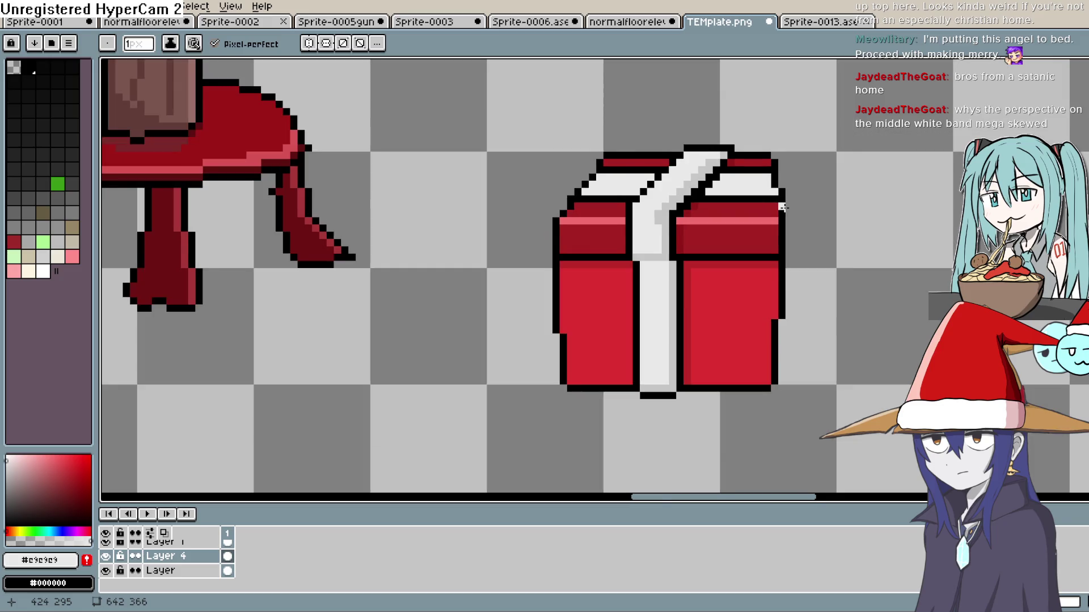
pyautogui.scroll(2, 783, 210)
pyautogui.press('i')
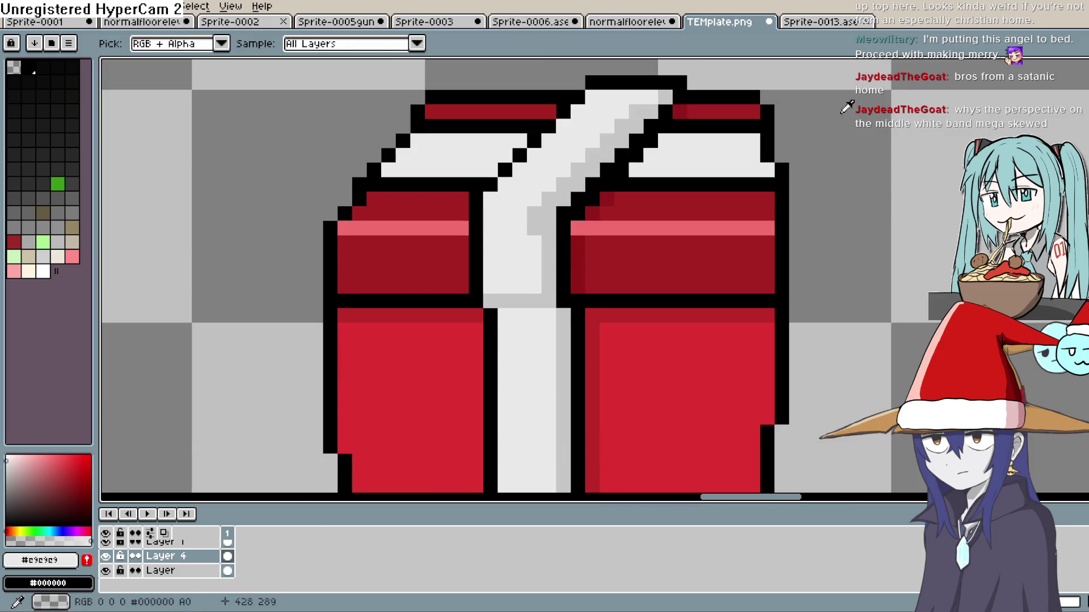
pyautogui.press('b')
pyautogui.click(532, 307)
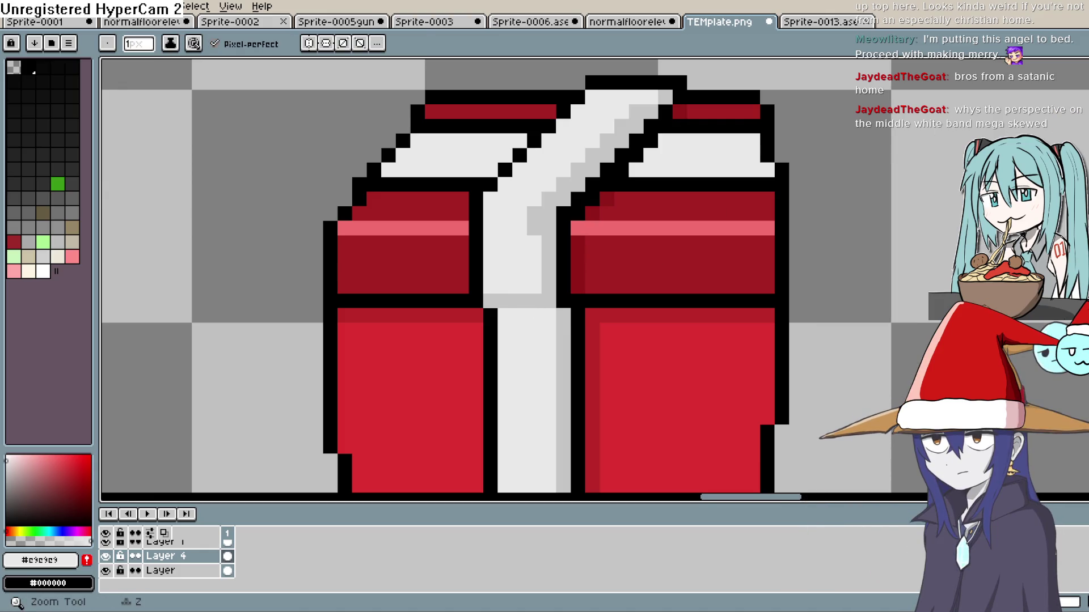
# - Sample the front panel's red and paint a darker shading row atop the left box
pyautogui.press('i')
pyautogui.click(1080, 111)
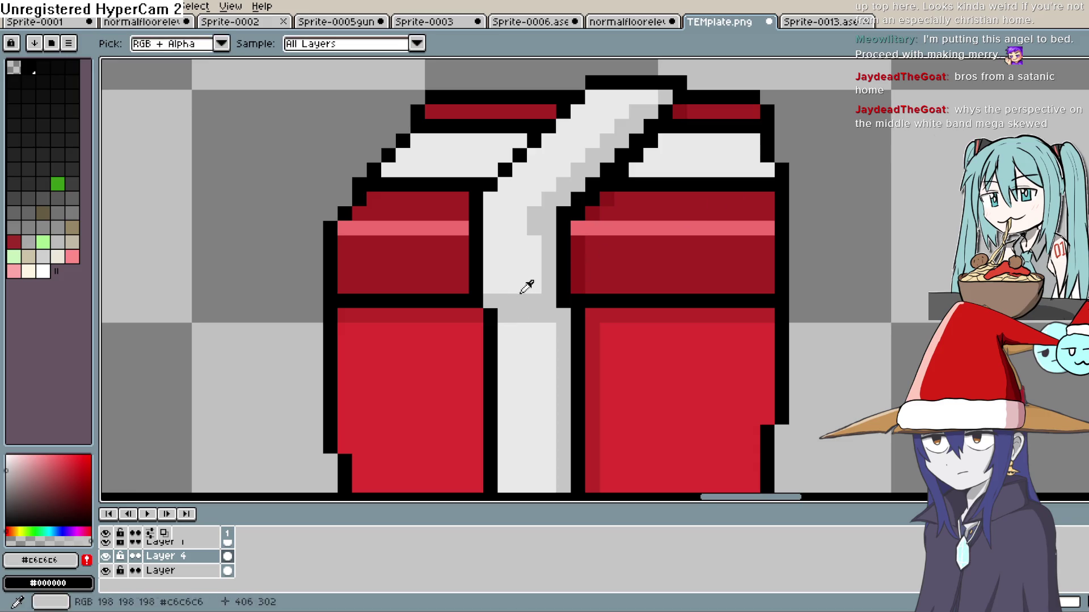
pyautogui.keyDown('alt'); pyautogui.click(554, 253); pyautogui.keyUp('alt')
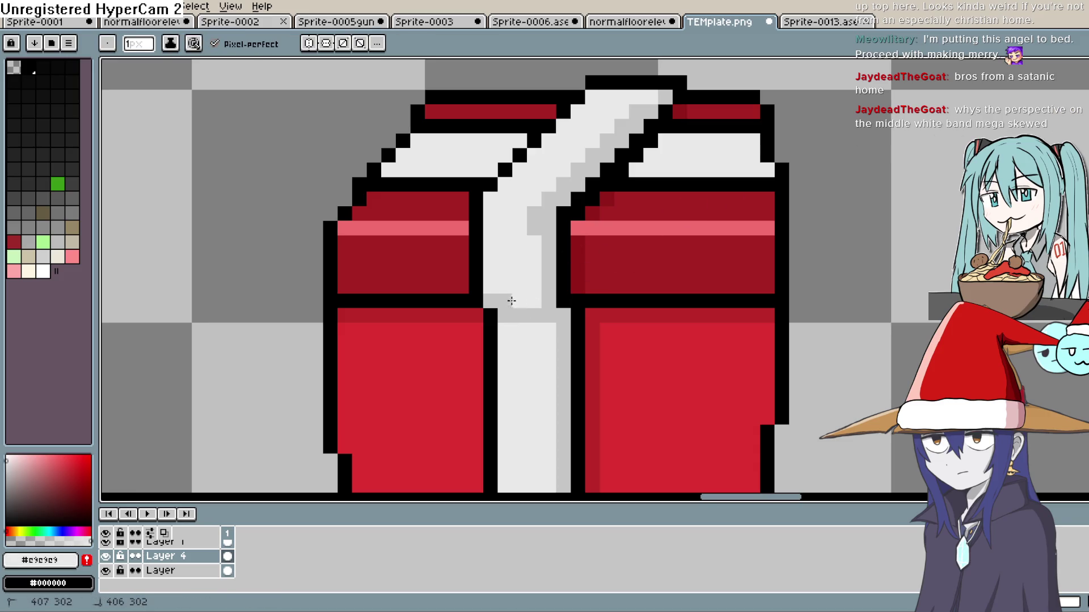
pyautogui.scroll(-4, 495, 301)
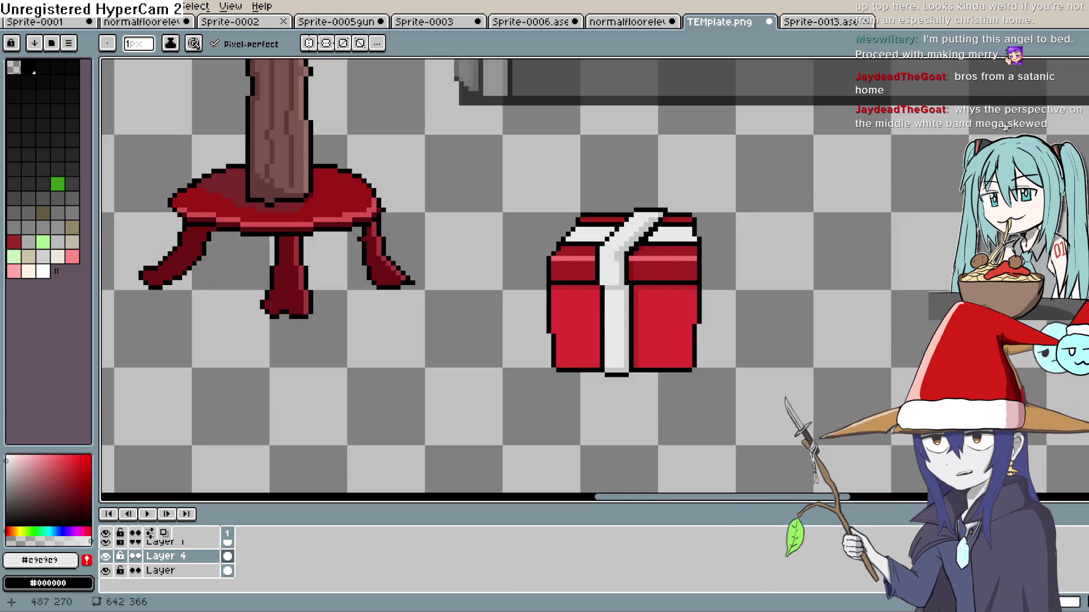
pyautogui.press('alt')
pyautogui.scroll(2, 633, 283)
pyautogui.scroll(1, 595, 309)
pyautogui.keyDown('alt'); pyautogui.click(584, 291); pyautogui.keyUp('alt')
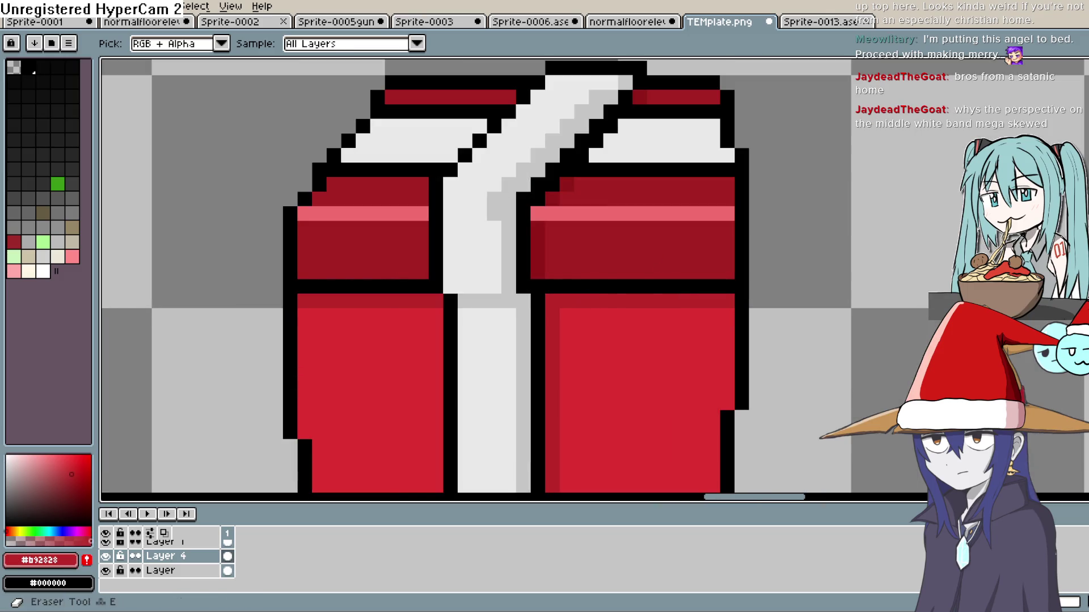
pyautogui.press('b')
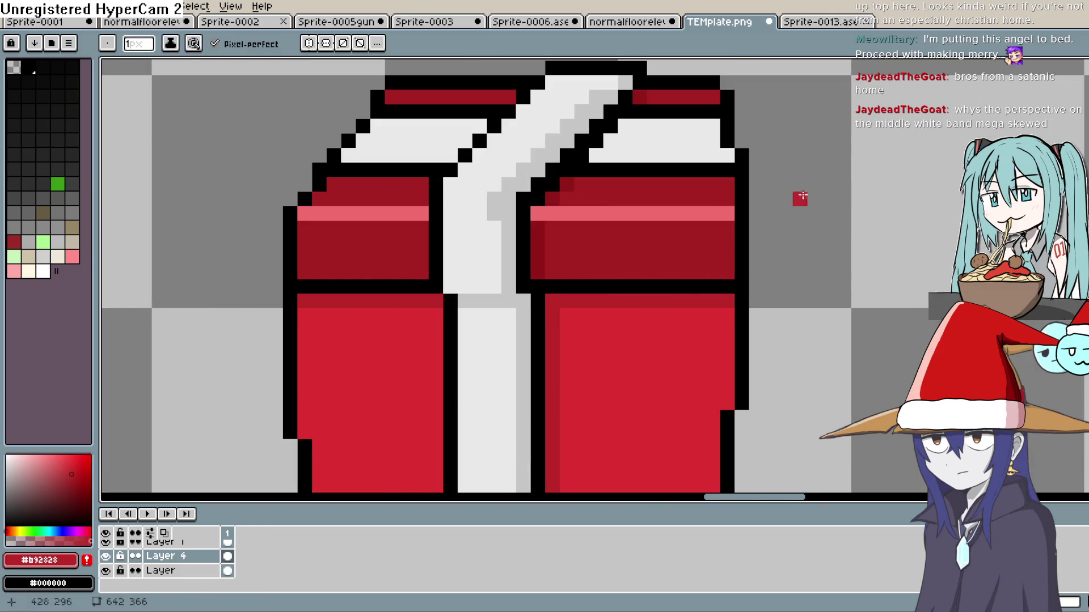
pyautogui.moveTo(442, 315); pyautogui.dragTo(309, 301)
# - Sample black from the outline and add a black pixel beside the white band
pyautogui.scroll(-2, 484, 271)
pyautogui.scroll(-2, 669, 236)
pyautogui.scroll(3, 661, 250)
pyautogui.press('alt')
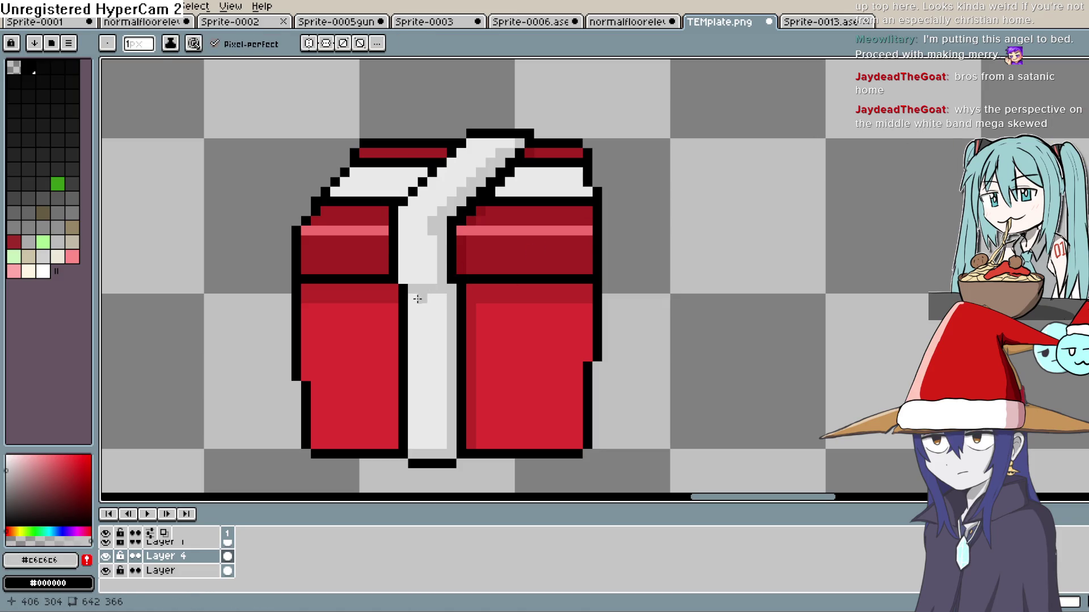
pyautogui.scroll(-4, 567, 238)
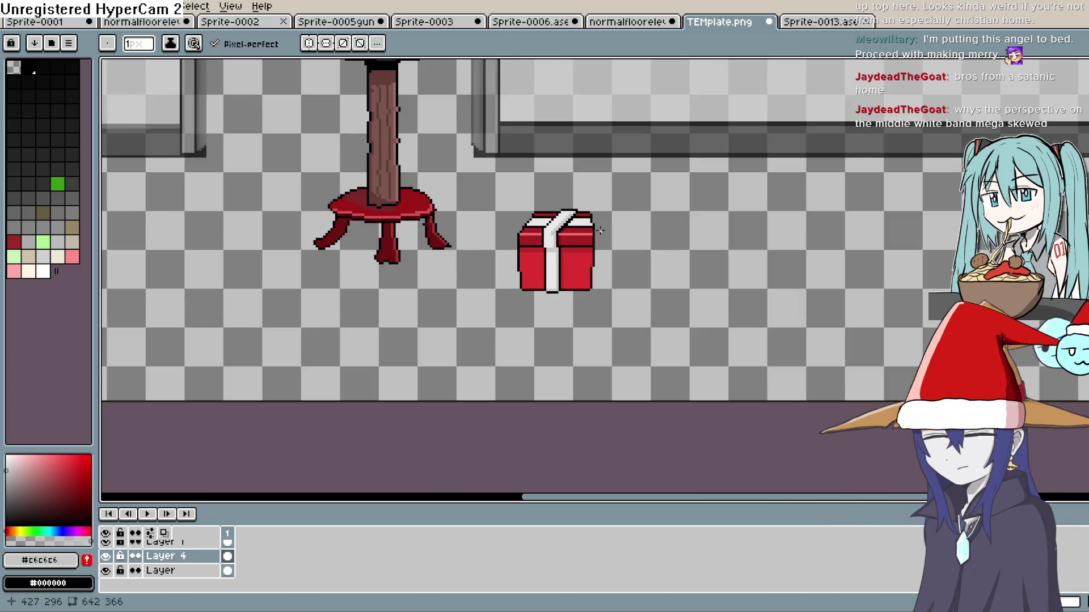
pyautogui.scroll(5, 599, 230)
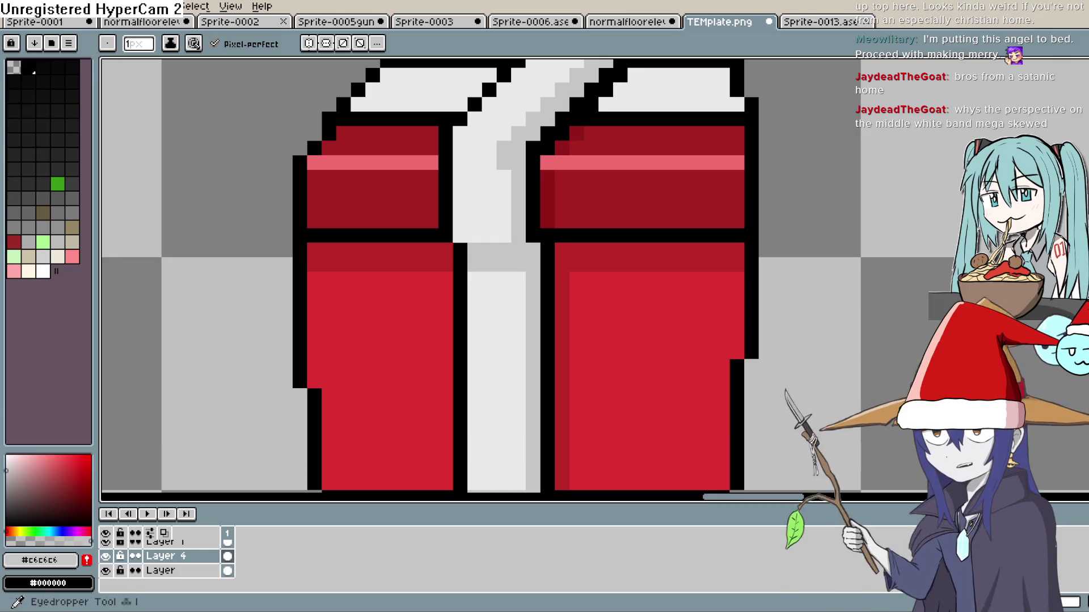
pyautogui.press('i')
pyautogui.click(462, 236)
pyautogui.press('b')
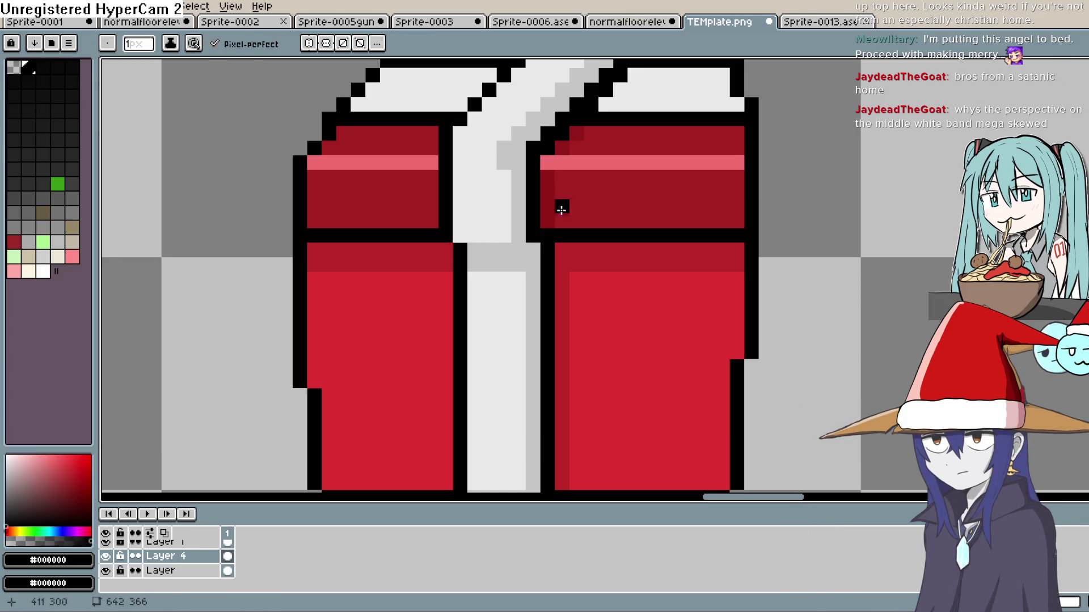
pyautogui.click(451, 250)
# - Repaint a stray black pixel grey and lighten a grey pixel near the ribbon's top
pyautogui.press('i')
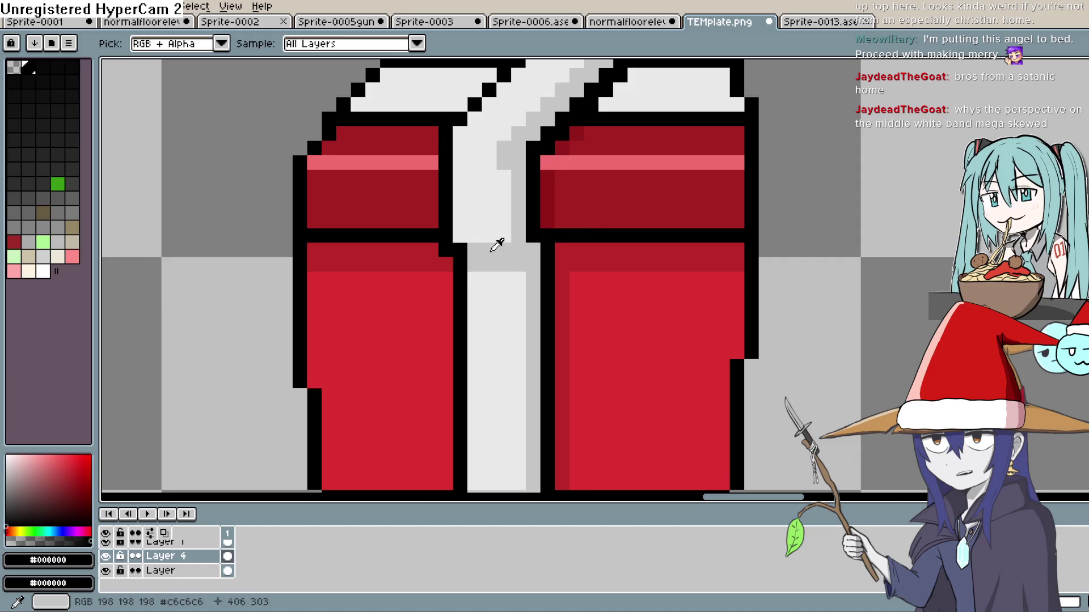
pyautogui.click(497, 245)
pyautogui.press('b')
pyautogui.click(461, 252)
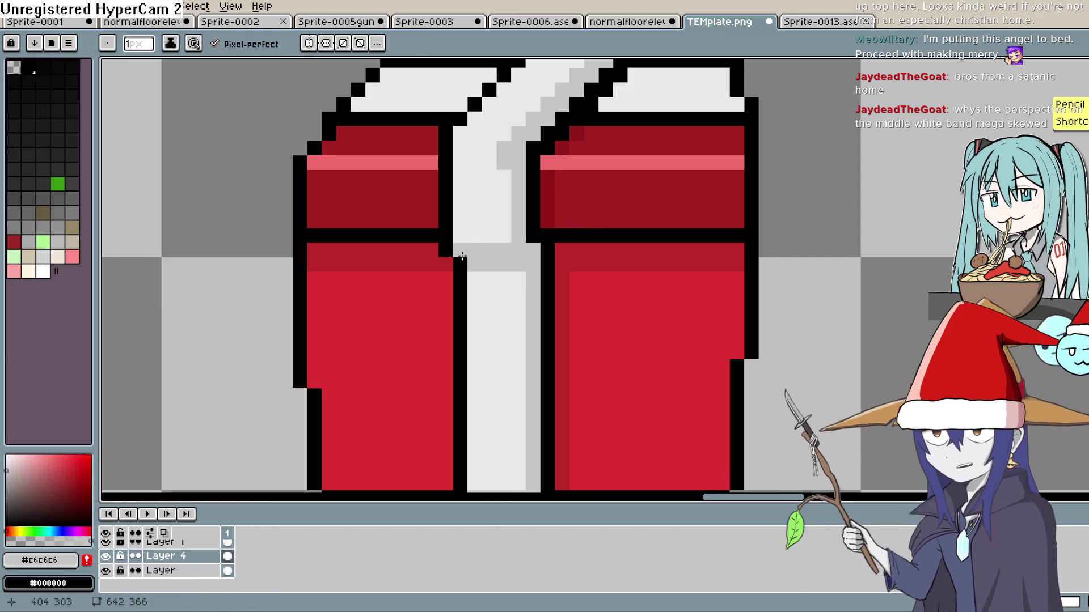
pyautogui.scroll(-1, 648, 205)
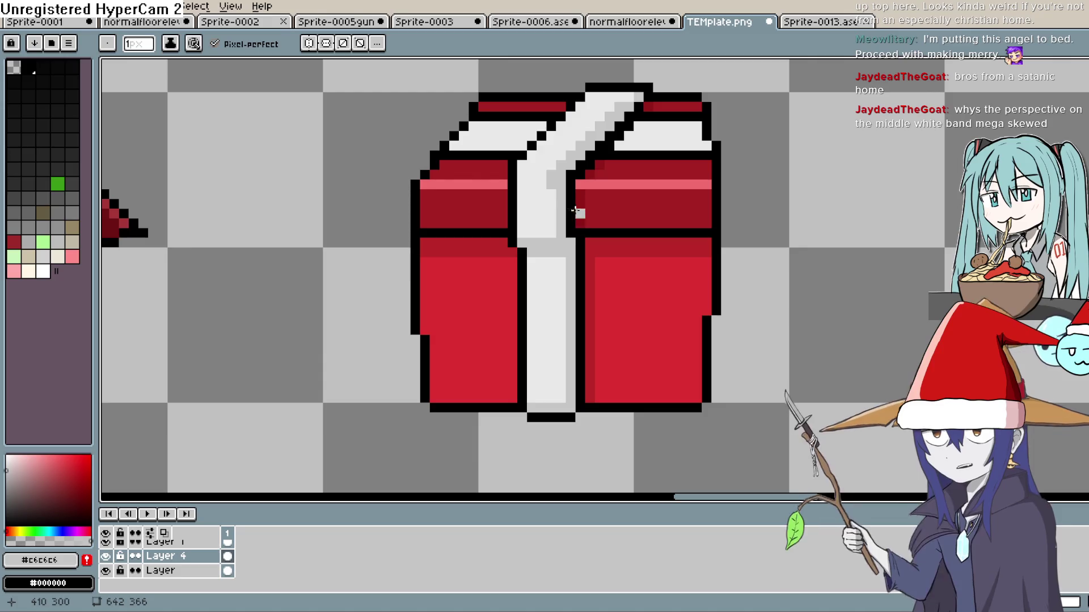
pyautogui.press('i')
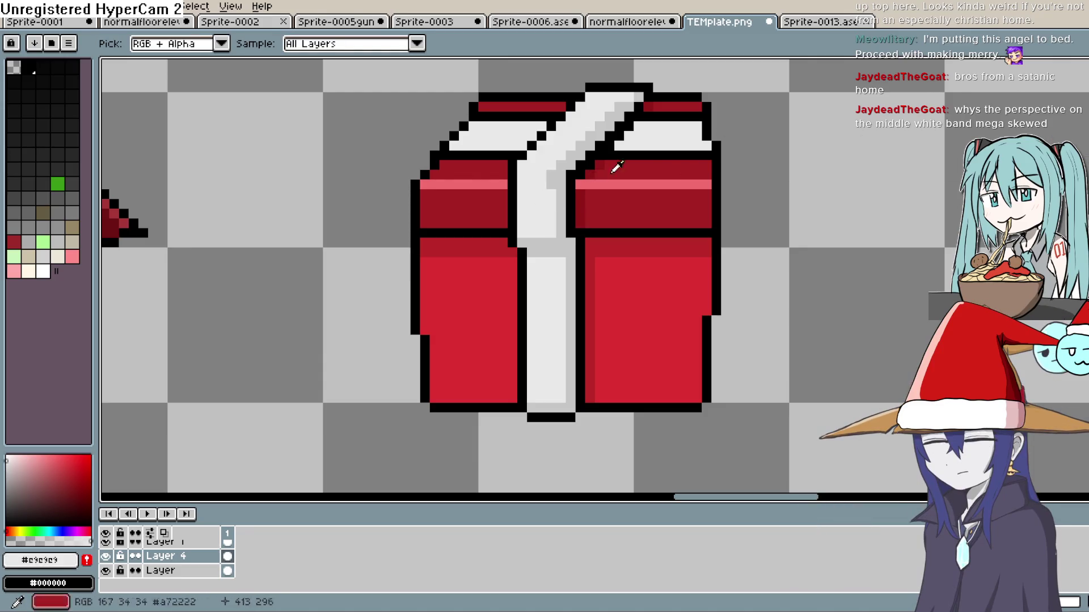
pyautogui.click(1077, 107)
pyautogui.click(560, 166)
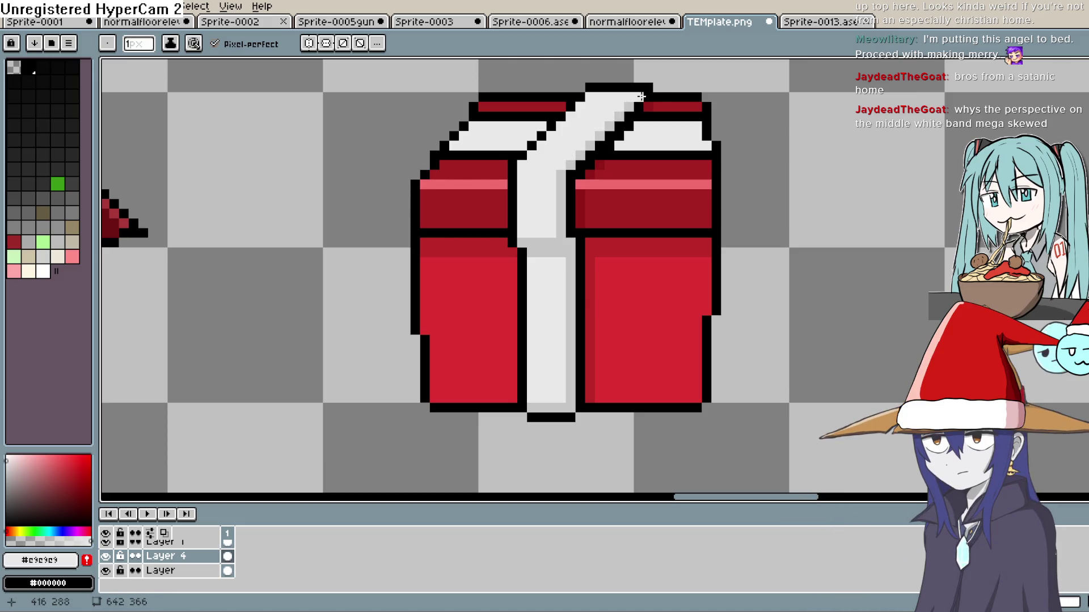
# - Bring the whole gift back into view
pyautogui.scroll(-4, 696, 165)
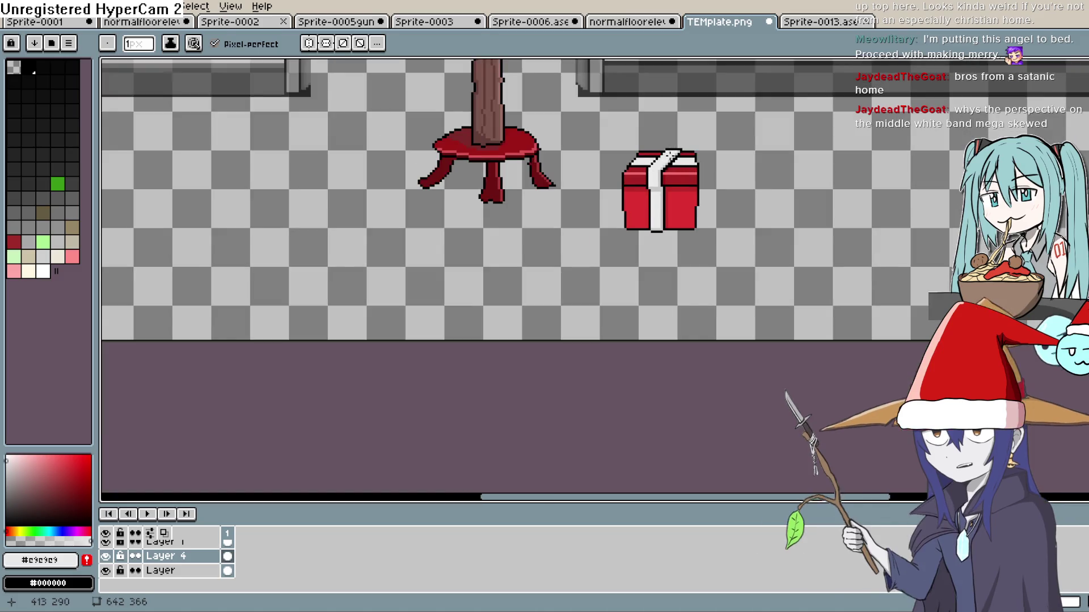
pyautogui.hscroll(2, 681, 175)
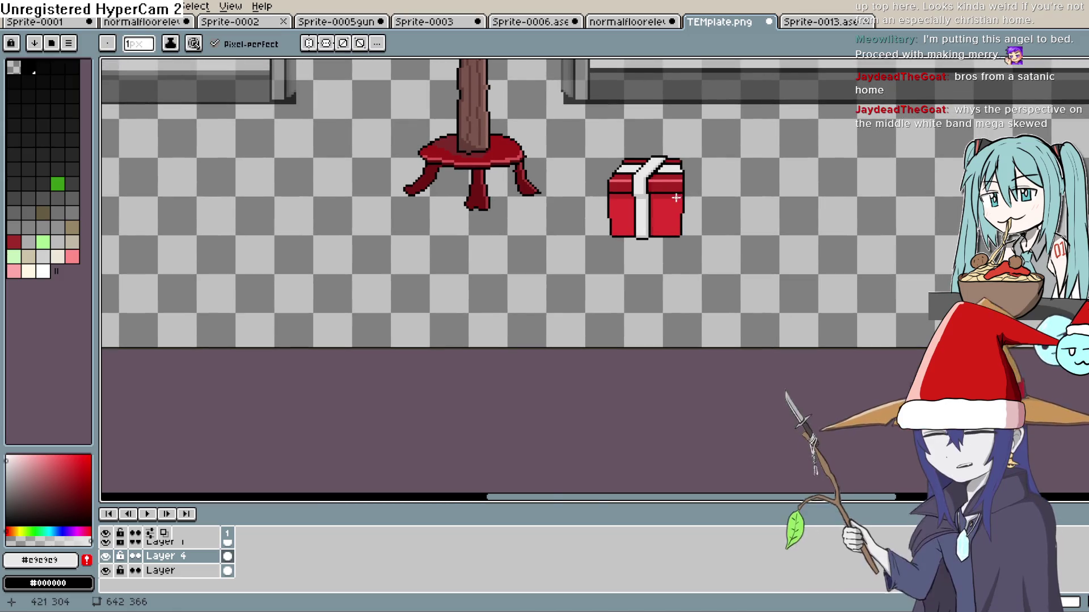
pyautogui.scroll(5, 676, 198)
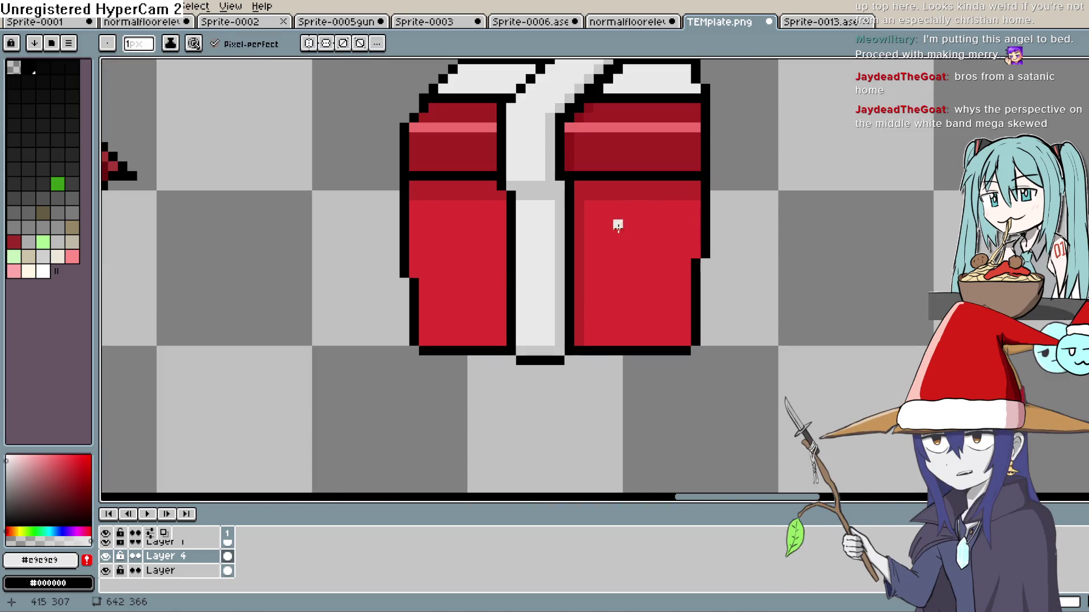
pyautogui.scroll(3, 618, 226)
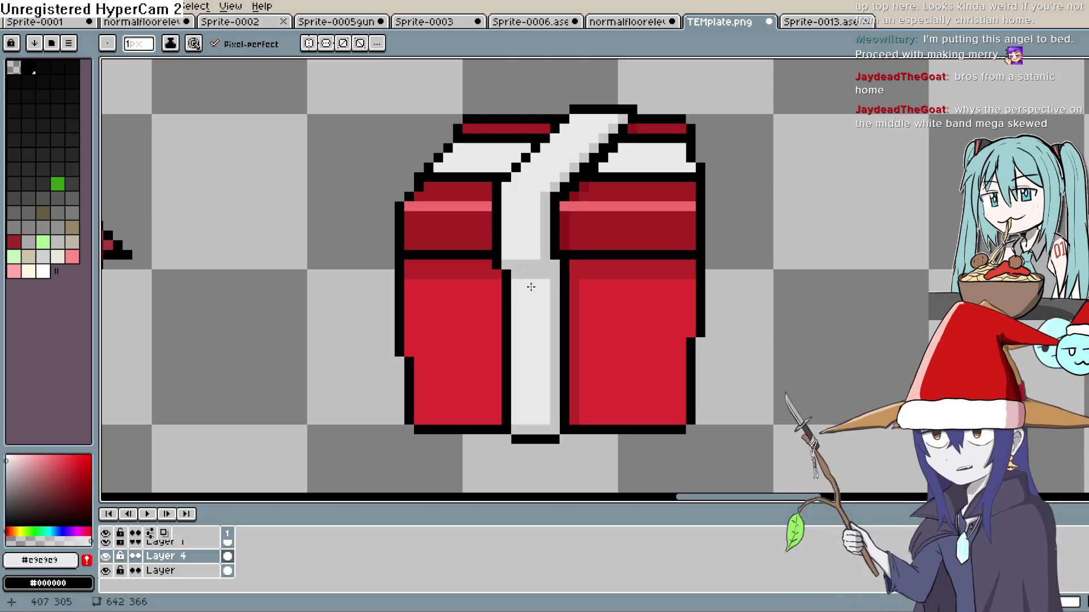
pyautogui.moveTo(527, 440)
pyautogui.mouseDown()
pyautogui.moveTo(591, 321)
pyautogui.moveTo(584, 211)
pyautogui.moveTo(578, 391)
pyautogui.moveTo(579, 311)
pyautogui.mouseUp()
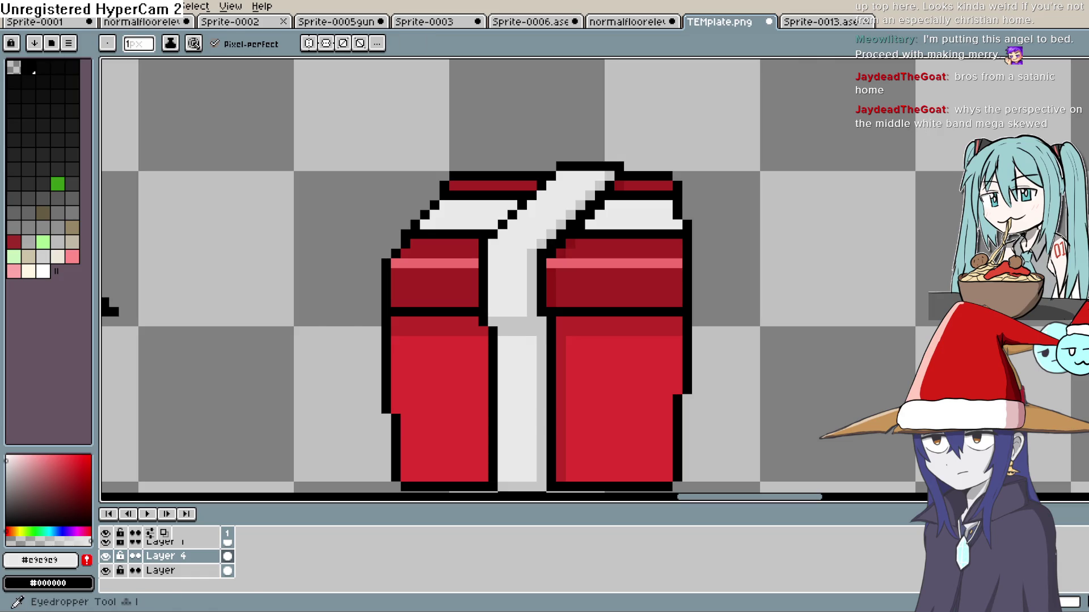
pyautogui.press('i')
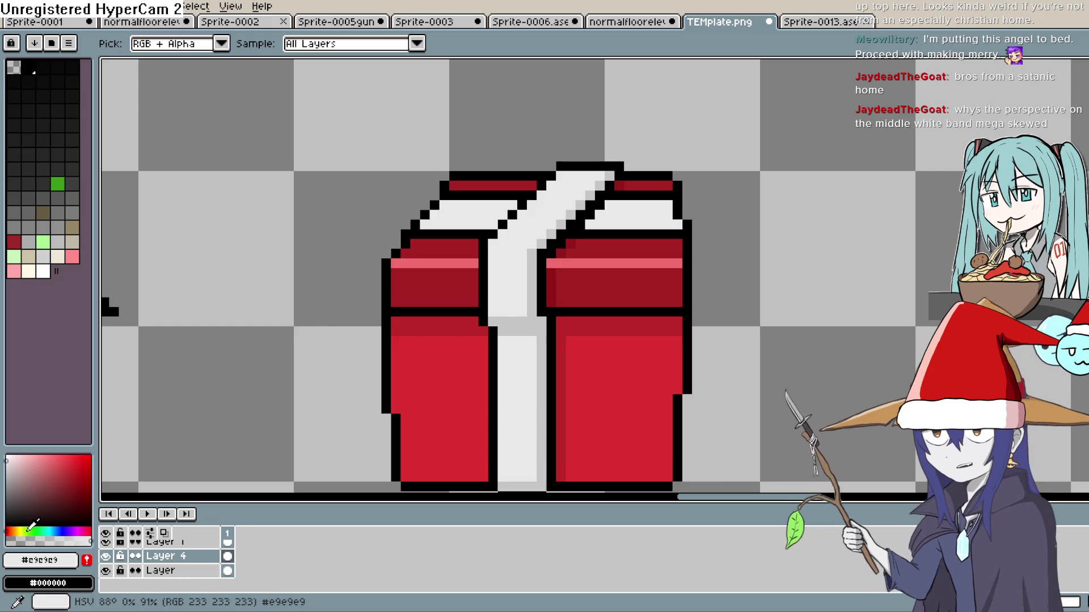
# - Choose a bright green and bucket-fill the upper ribbon, lower ribbon strip and white lid band
pyautogui.click(29, 531)
pyautogui.moveTo(38, 495); pyautogui.dragTo(86, 449)
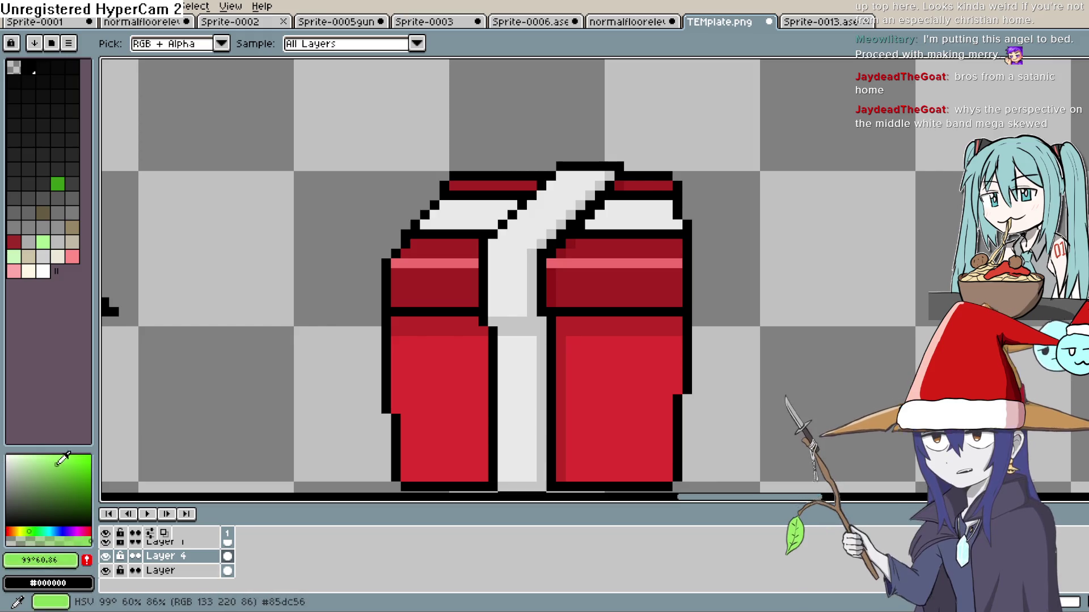
pyautogui.click(64, 477)
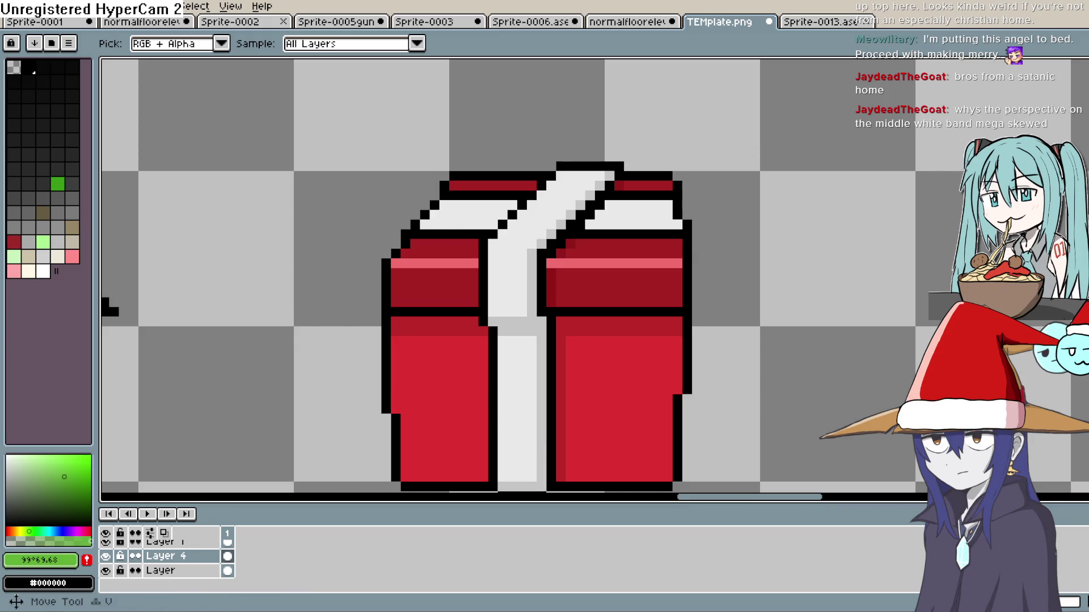
pyautogui.press('g')
pyautogui.click(511, 284)
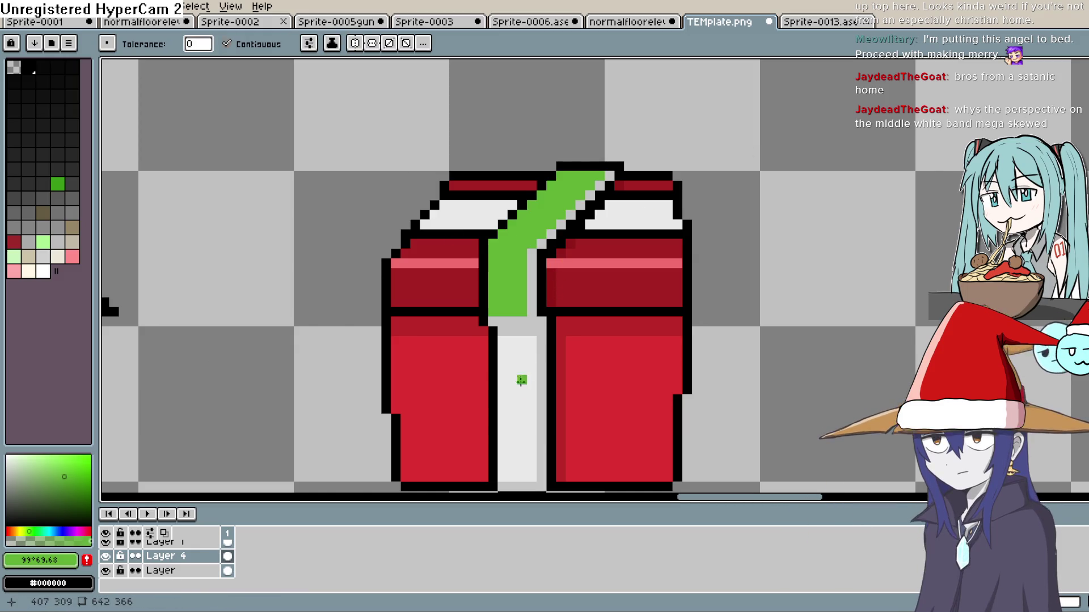
pyautogui.click(521, 380)
pyautogui.click(623, 217)
# - Fill the grey ribbon fold and the diagonal stripe on the ribbon top with a darker green
pyautogui.scroll(-3, 679, 214)
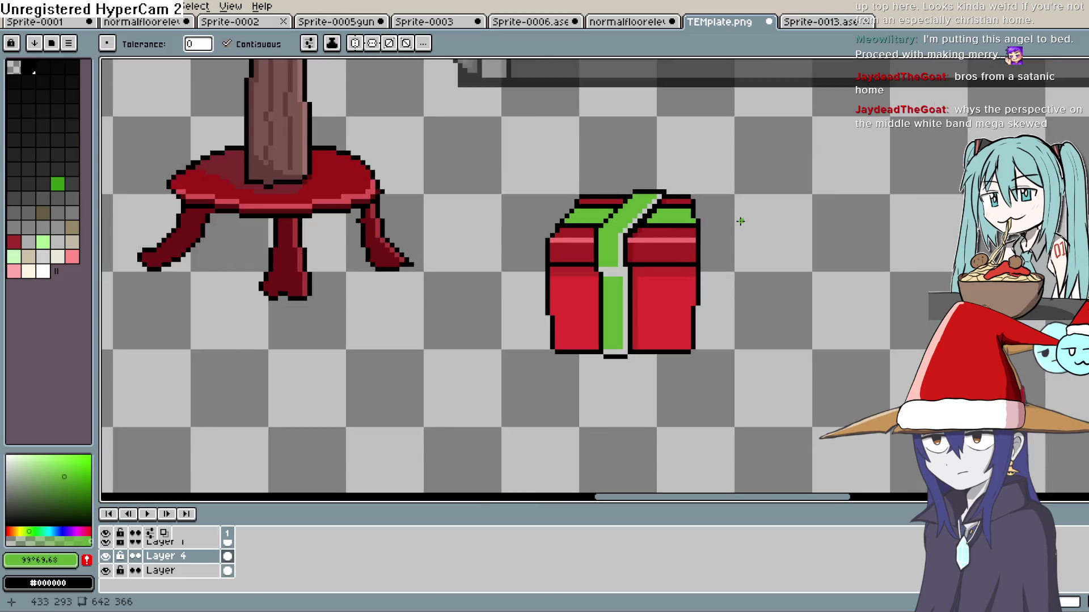
pyautogui.scroll(2, 736, 217)
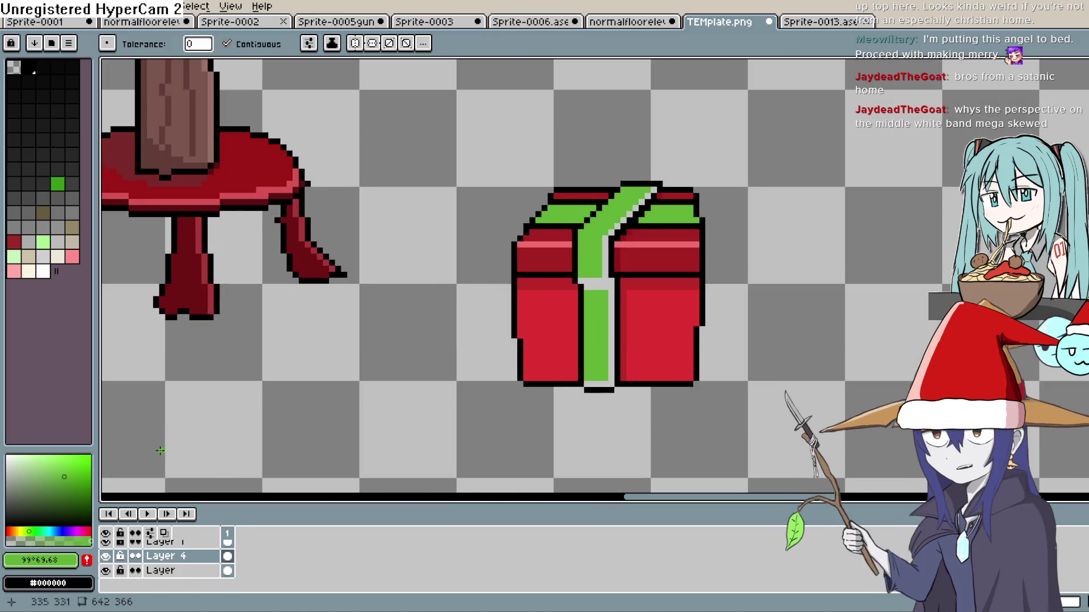
pyautogui.click(67, 486)
pyautogui.click(30, 531)
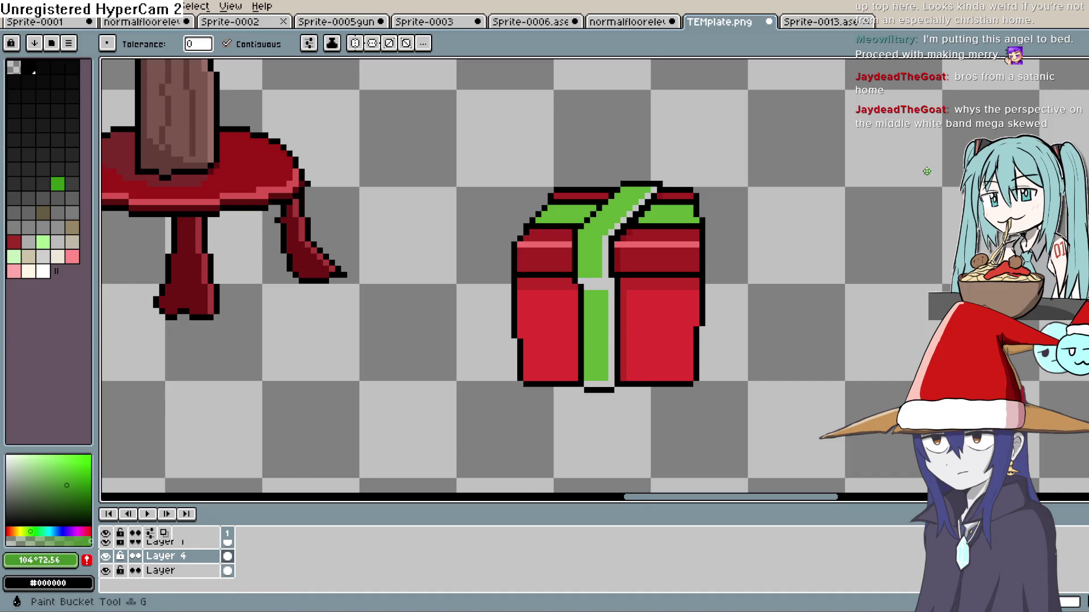
pyautogui.scroll(2, 612, 238)
pyautogui.click(590, 312)
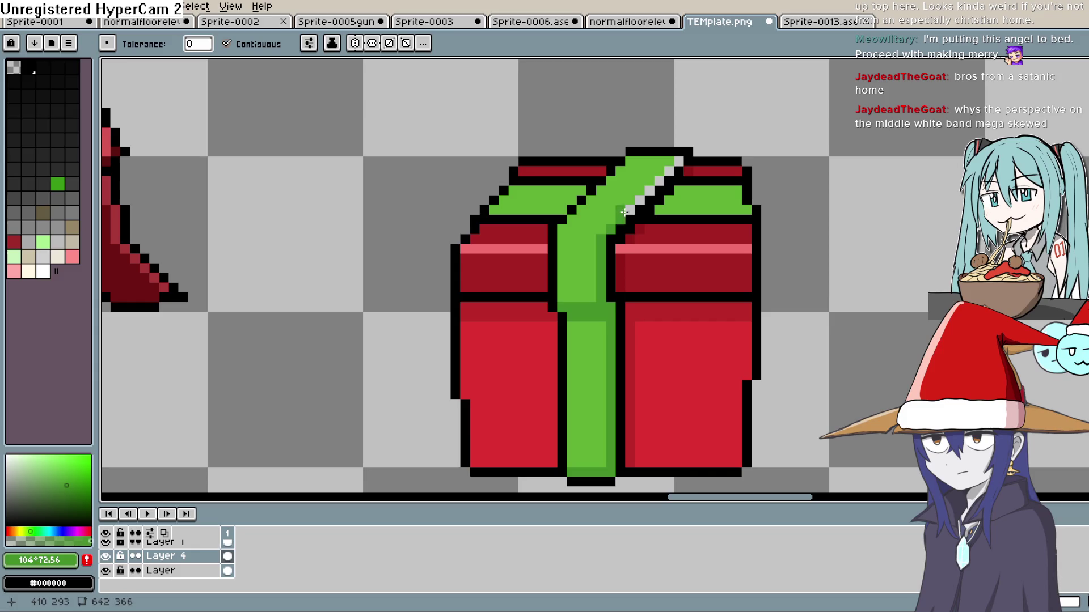
pyautogui.click(641, 198)
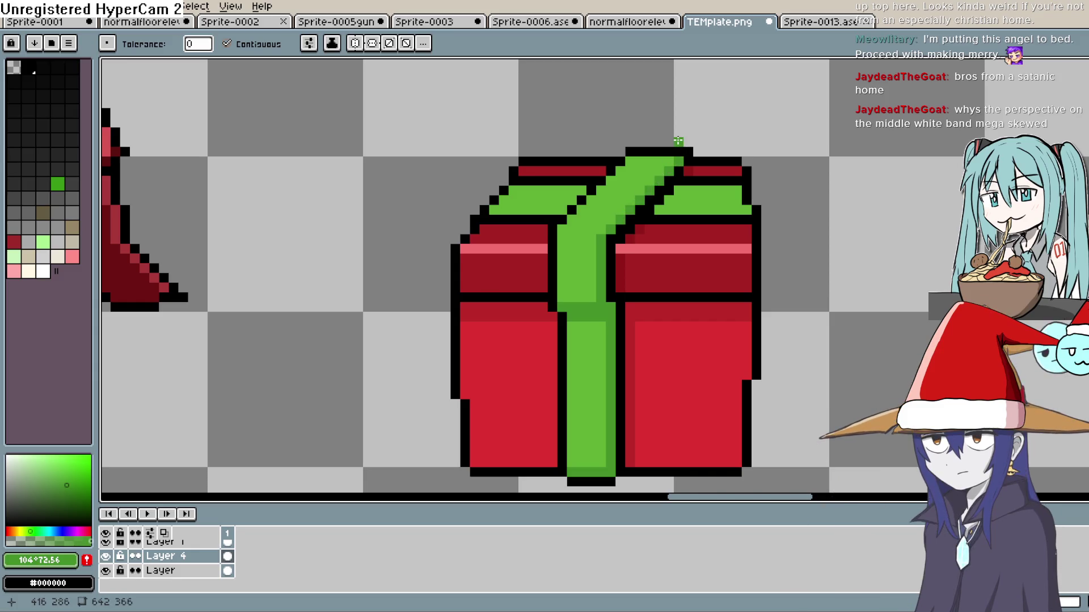
# - Pick a lighter green for the ribbon highlight
pyautogui.click(51, 467)
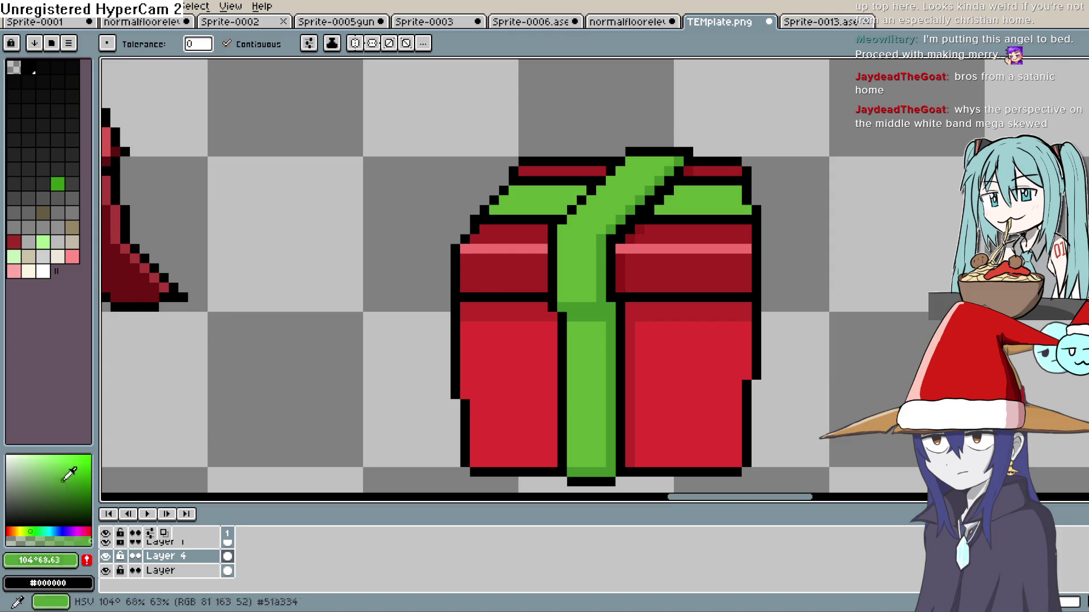
pyautogui.click(42, 462)
pyautogui.click(1080, 113)
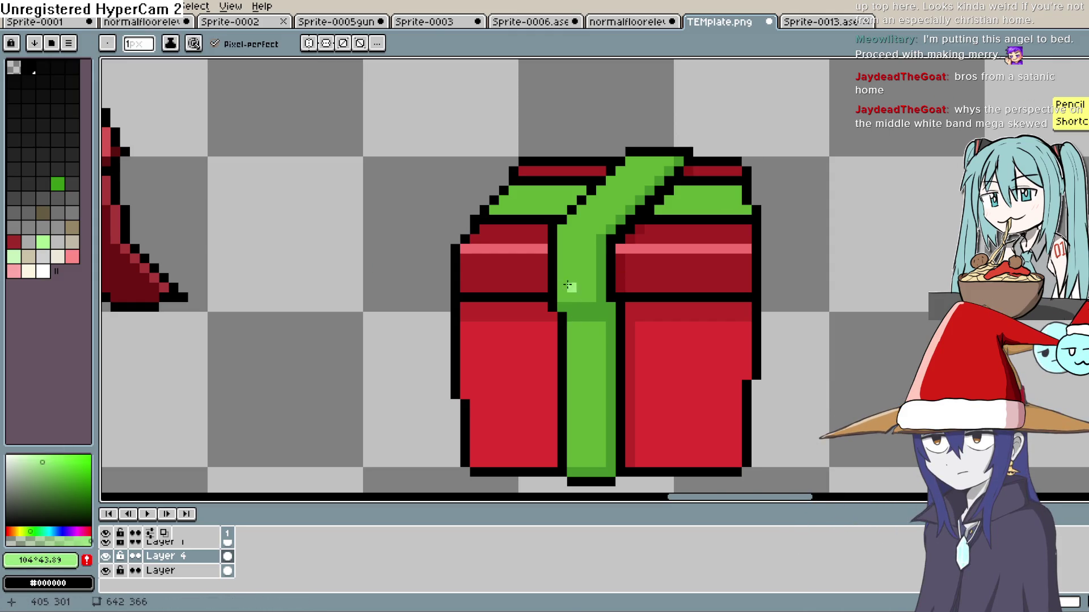
# - Draw a light green line along the ribbon's left edge, undo the lower-ribbon extension, then zoom out
pyautogui.moveTo(562, 295); pyautogui.dragTo(560, 242)
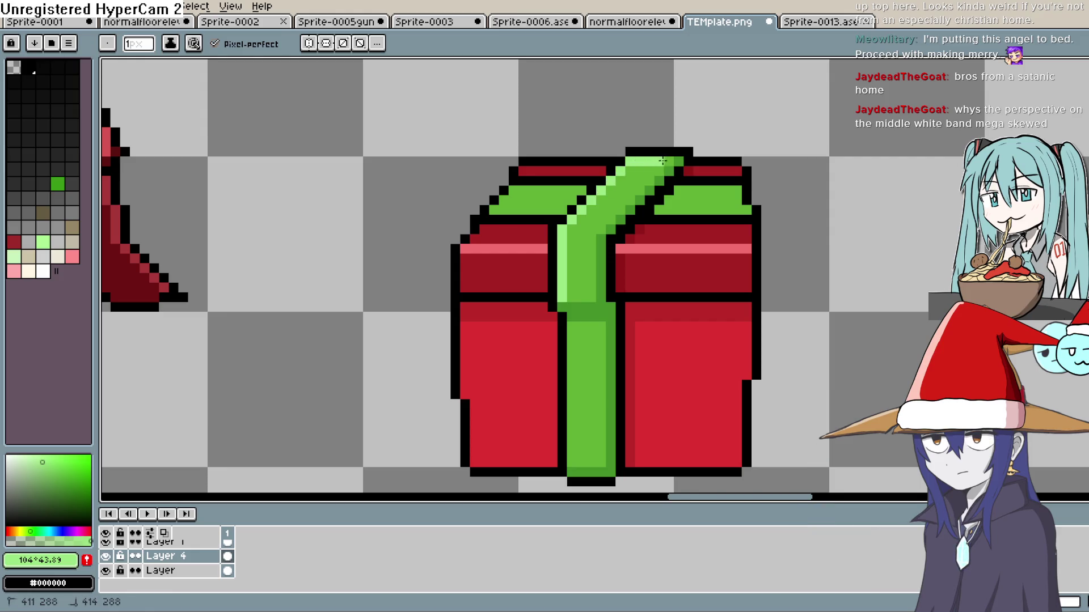
pyautogui.moveTo(567, 327)
pyautogui.mouseDown()
pyautogui.moveTo(541, 204)
pyautogui.moveTo(549, 334)
pyautogui.mouseUp()
pyautogui.hotkey('ctrl', 'z')
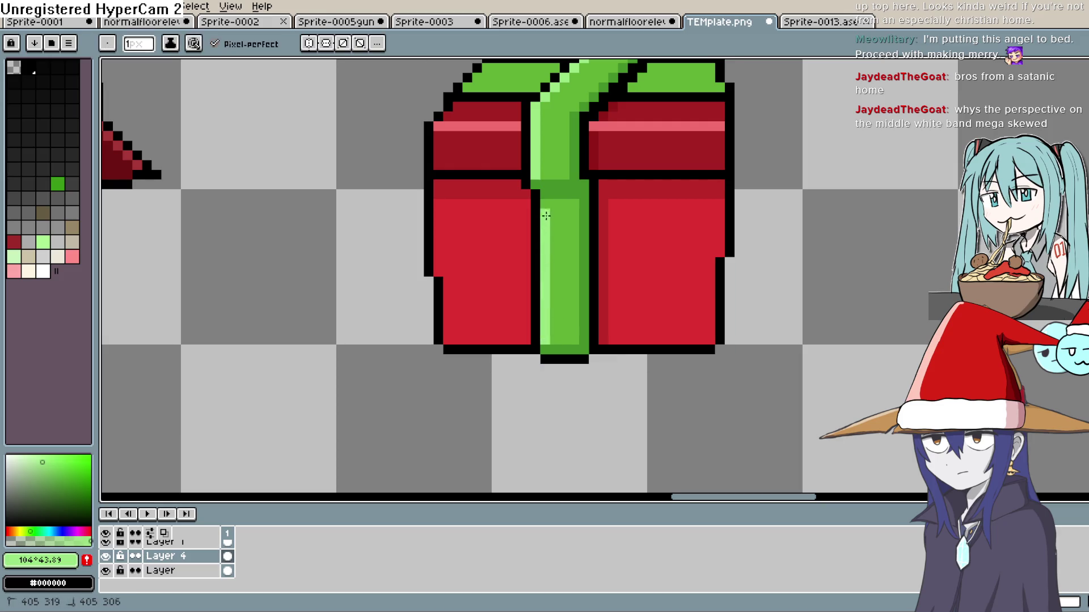
pyautogui.scroll(-1, 632, 170)
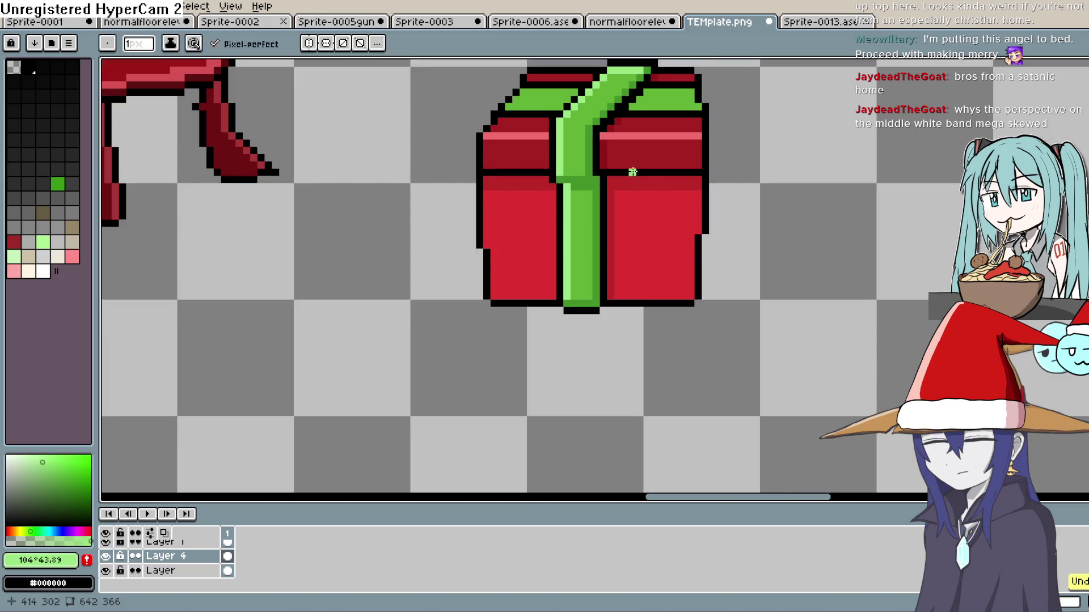
pyautogui.scroll(-1, 623, 277)
pyautogui.scroll(-2, 656, 257)
pyautogui.moveTo(658, 255)
pyautogui.mouseDown()
pyautogui.moveTo(675, 196)
pyautogui.moveTo(667, 213)
pyautogui.mouseUp()
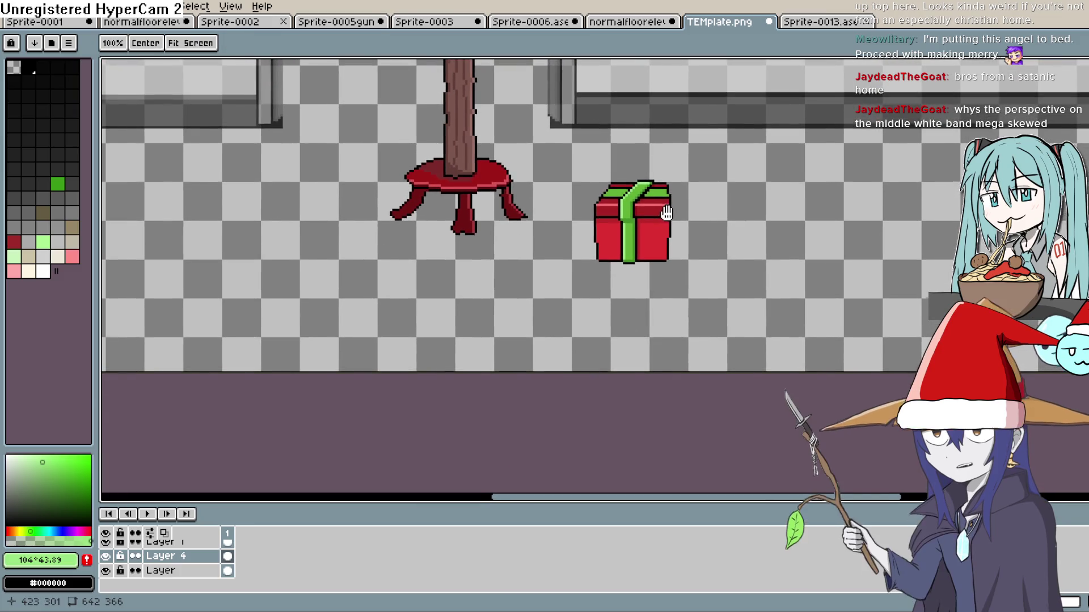
pyautogui.press('b')
pyautogui.scroll(1, 664, 199)
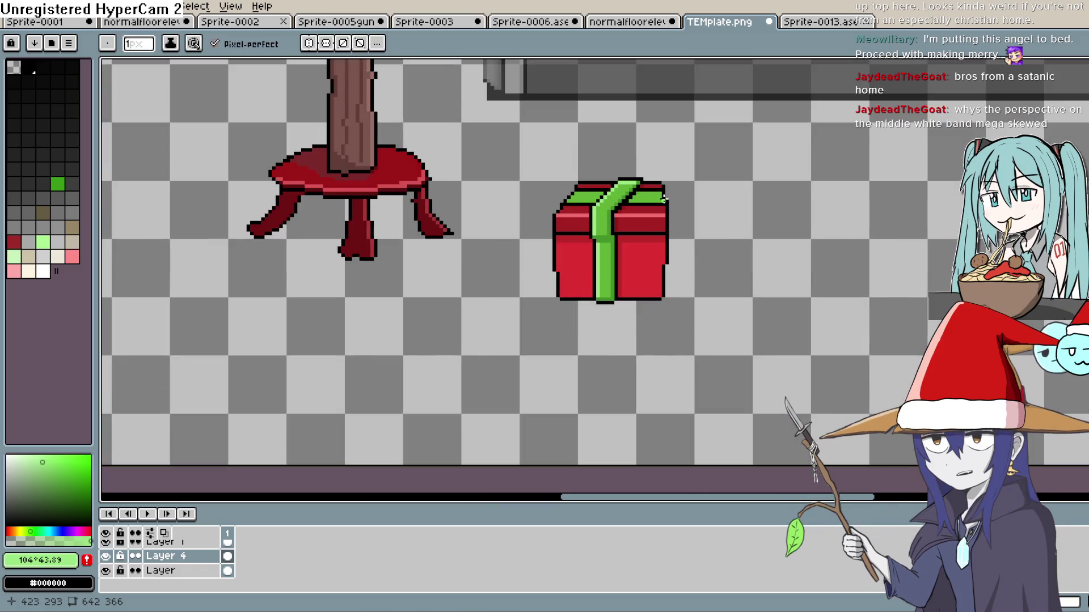
pyautogui.press('space')
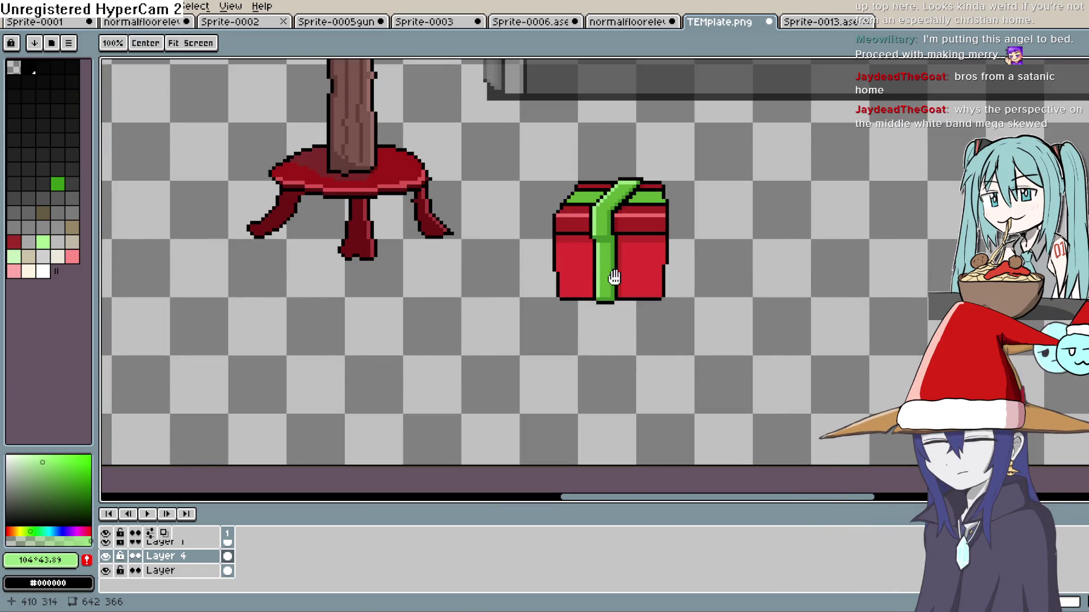
pyautogui.scroll(1, 614, 276)
pyautogui.moveTo(639, 221); pyautogui.dragTo(636, 285)
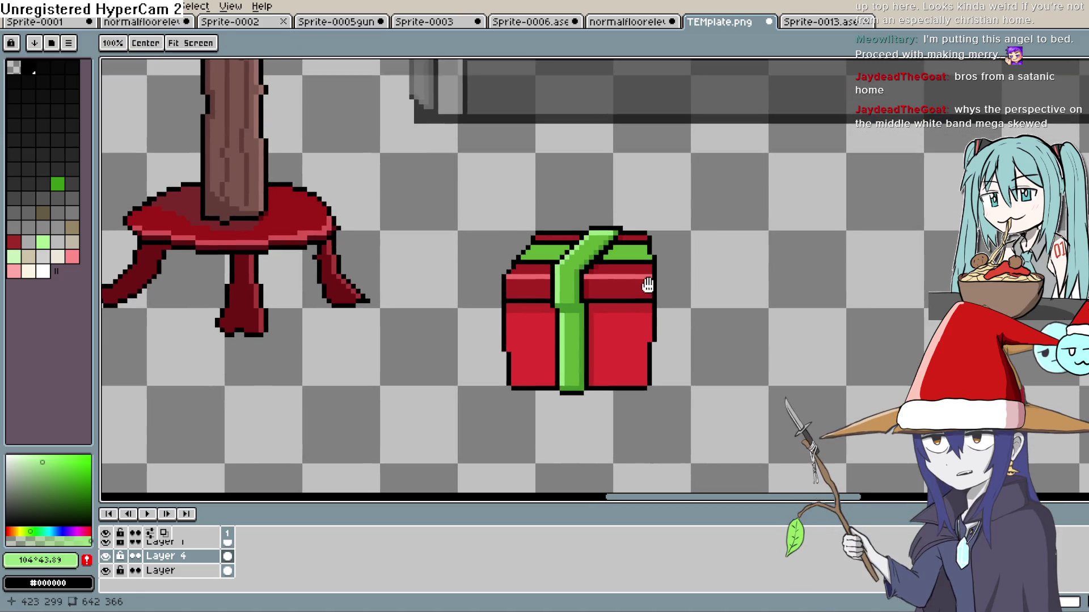
pyautogui.scroll(2, 645, 272)
pyautogui.press('alt')
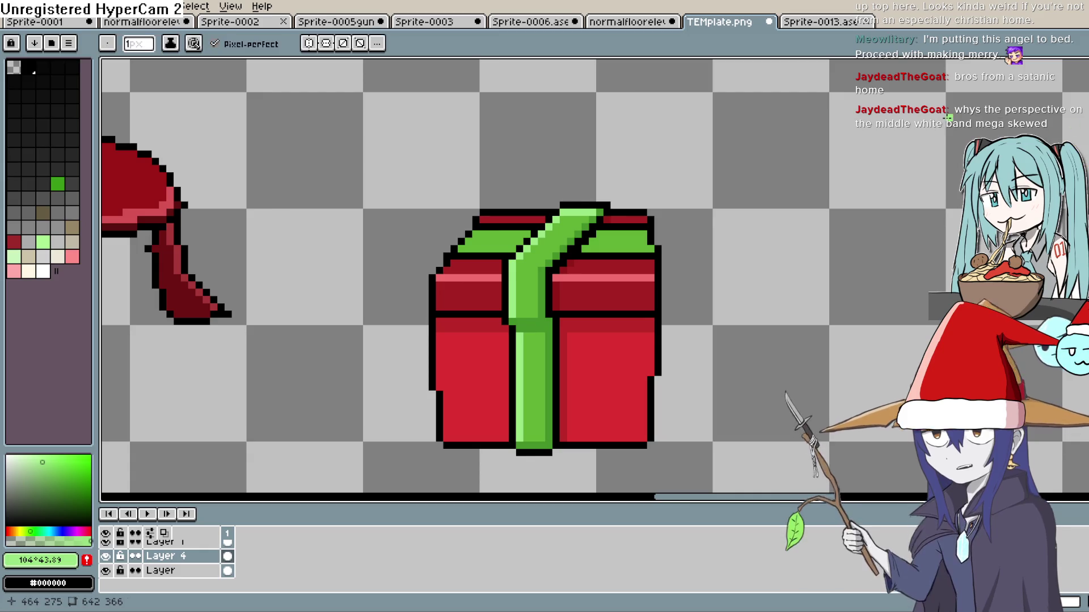
pyautogui.moveTo(607, 269)
pyautogui.mouseDown()
pyautogui.moveTo(622, 185)
pyautogui.moveTo(609, 291)
pyautogui.moveTo(608, 265)
pyautogui.mouseUp()
pyautogui.scroll(3, 606, 256)
pyautogui.click(612, 299)
pyautogui.hotkey('ctrl', 'z')
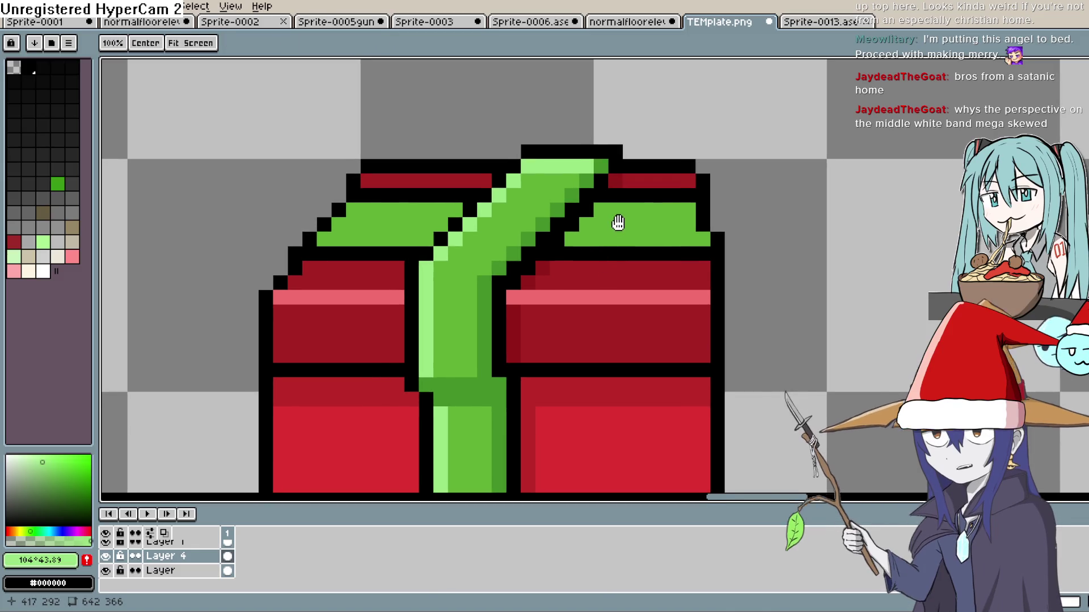
# - Sample the lid greens and try a dark green pixel at the lid edge, then undo it
pyautogui.press('b')
pyautogui.press('i')
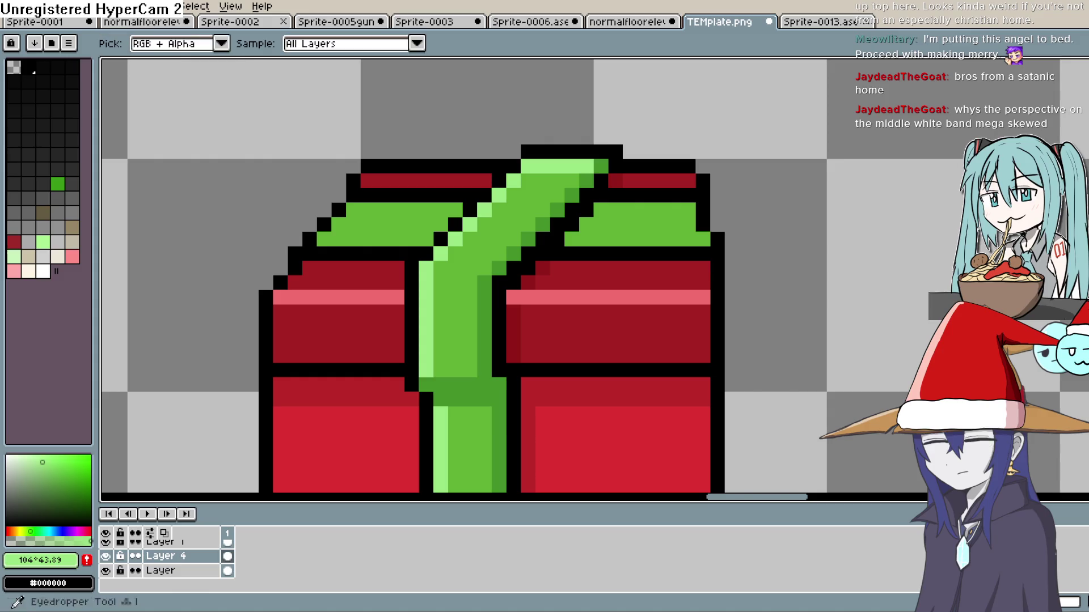
pyautogui.click(629, 216)
pyautogui.click(541, 242)
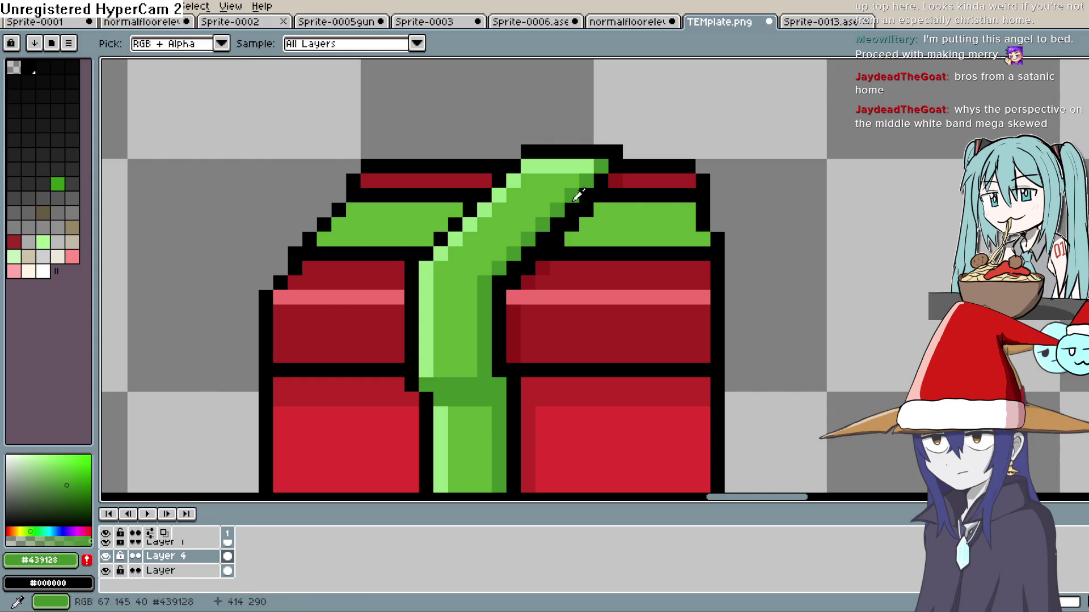
pyautogui.press('b')
pyautogui.click(573, 238)
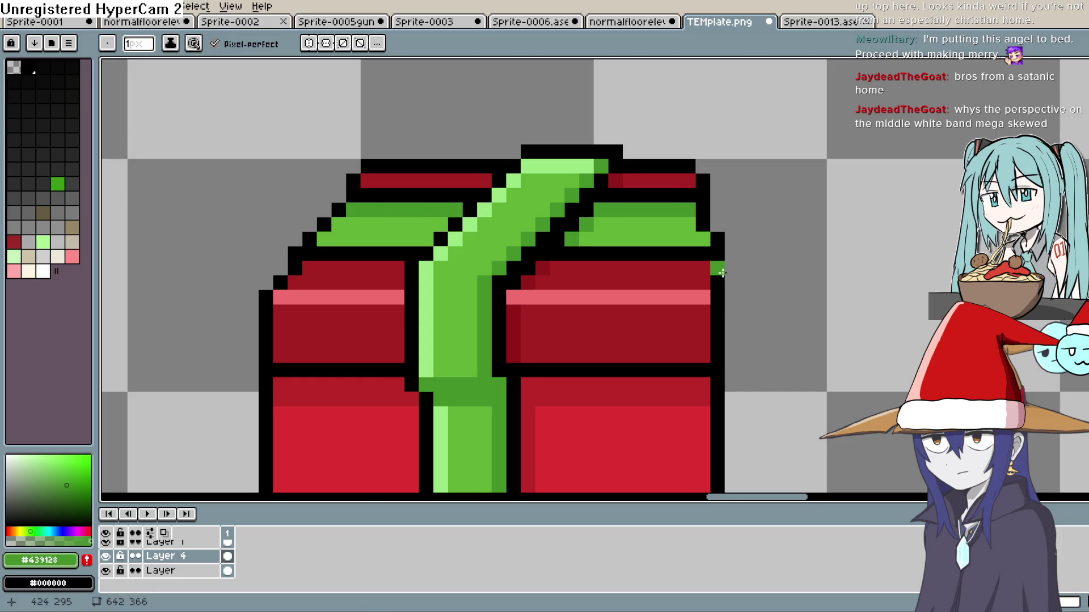
pyautogui.hotkey('ctrl', 'z')
# - Draw a light-green highlight row along the lid's right and front edges
pyautogui.moveTo(722, 273)
pyautogui.mouseDown()
pyautogui.moveTo(700, 233)
pyautogui.moveTo(708, 222)
pyautogui.mouseUp()
pyautogui.press('i')
pyautogui.click(441, 212)
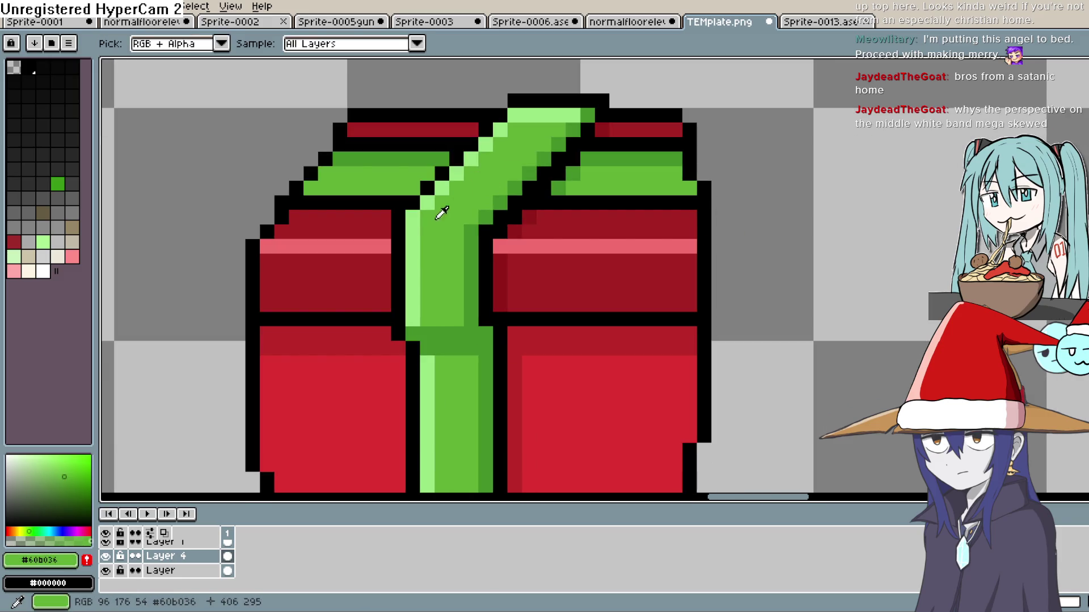
pyautogui.press('b')
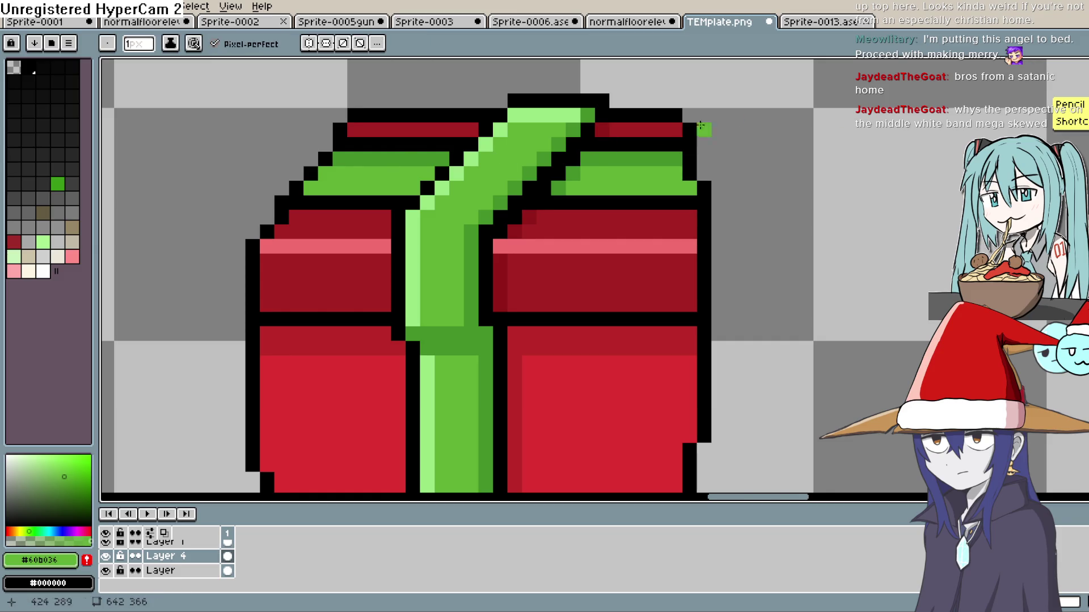
pyautogui.press('i')
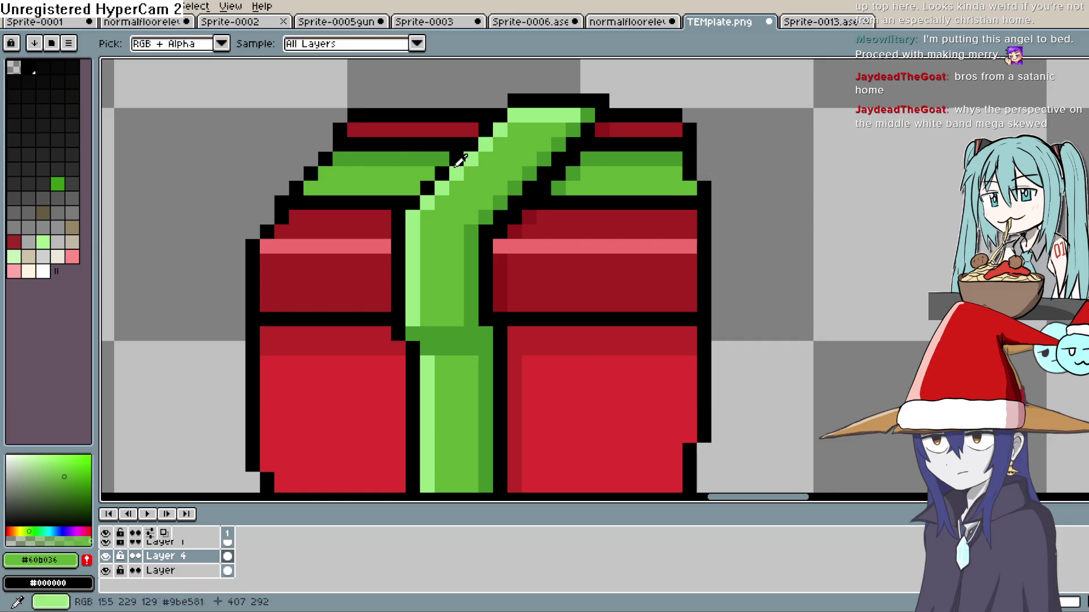
pyautogui.click(459, 173)
pyautogui.press('b')
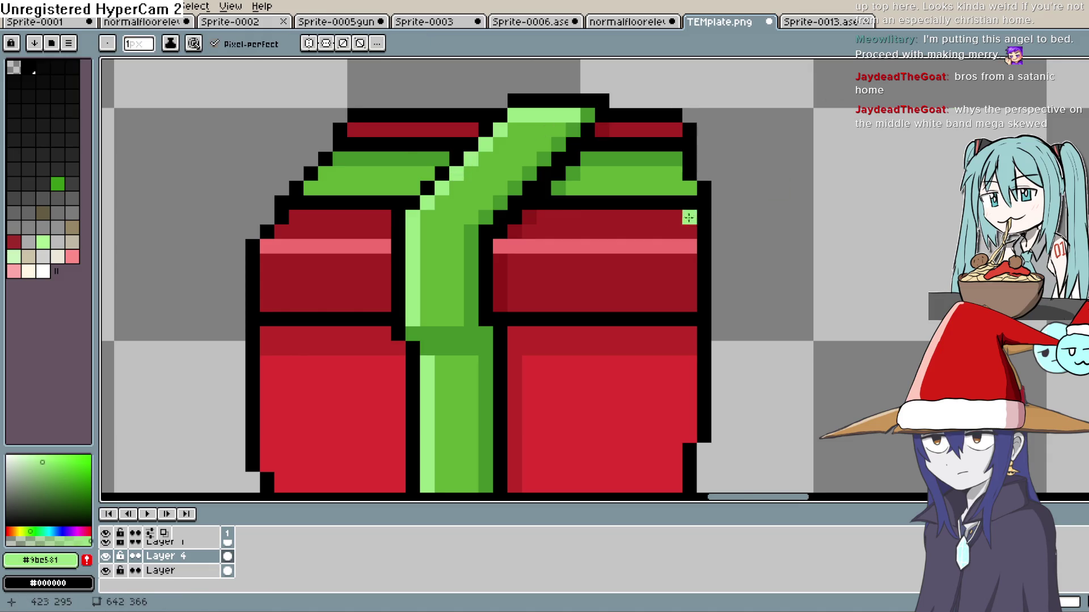
pyautogui.moveTo(686, 188); pyautogui.dragTo(597, 190)
pyautogui.moveTo(407, 190); pyautogui.dragTo(318, 189)
pyautogui.scroll(-5, 726, 254)
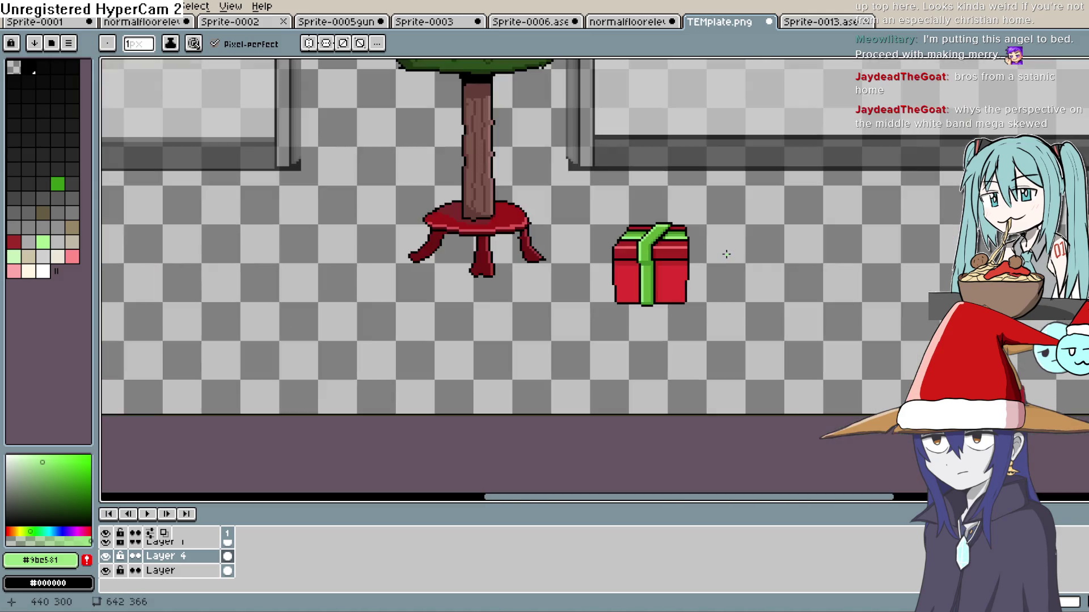
pyautogui.moveTo(726, 254)
pyautogui.mouseDown()
pyautogui.moveTo(663, 253)
pyautogui.moveTo(656, 295)
pyautogui.moveTo(656, 272)
pyautogui.mouseUp()
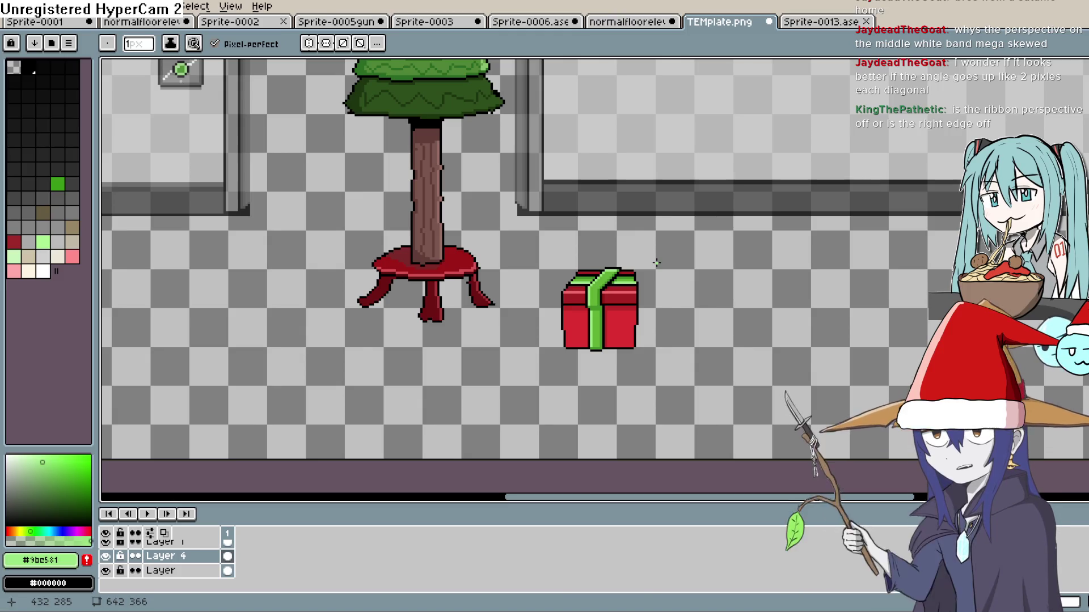
pyautogui.moveTo(651, 272); pyautogui.dragTo(642, 261)
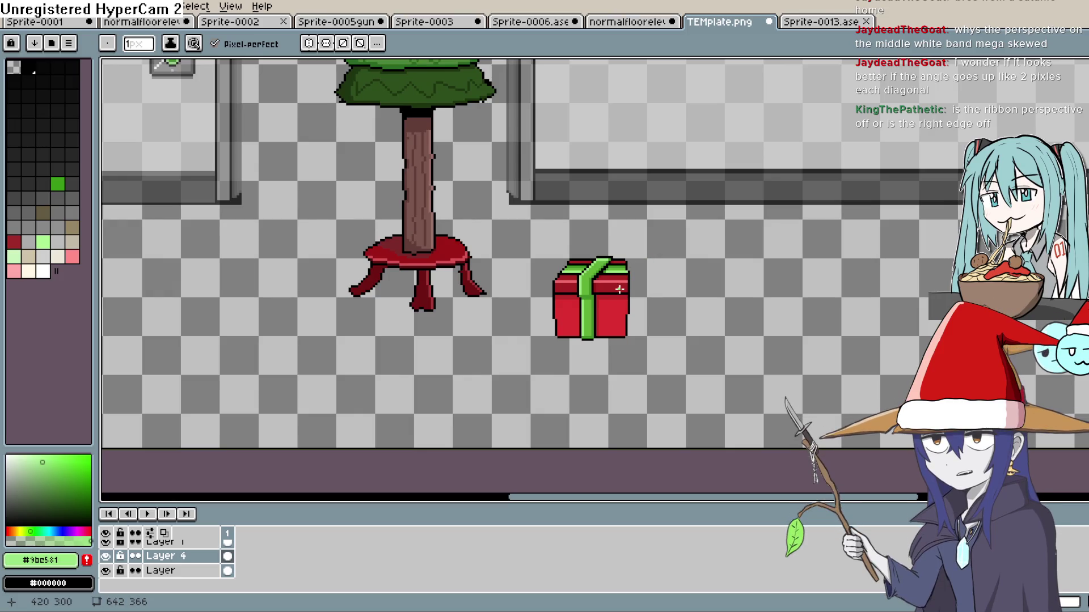
pyautogui.scroll(5, 620, 289)
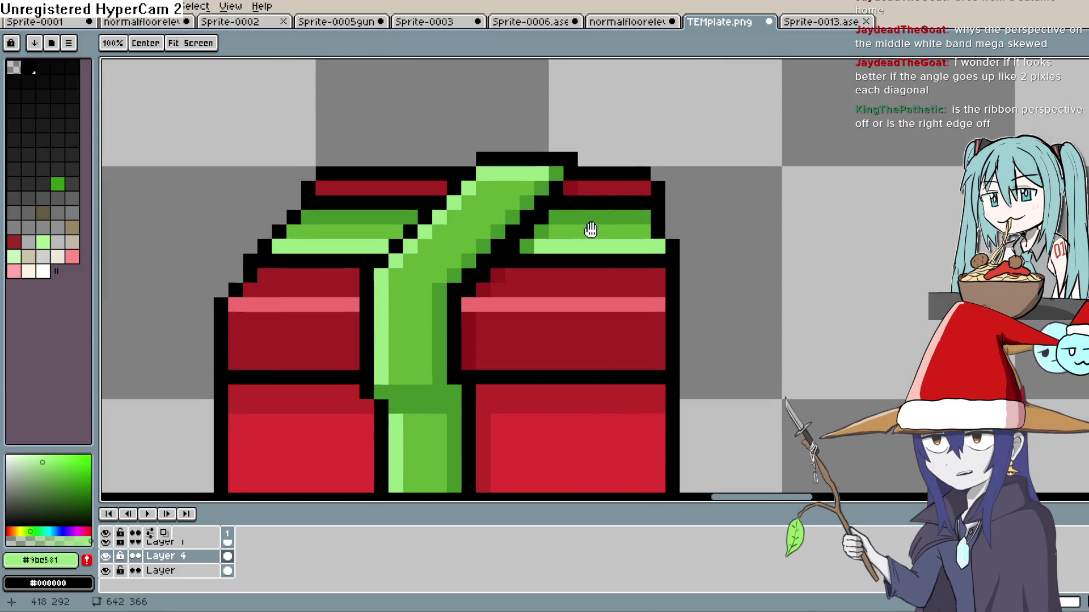
pyautogui.moveTo(591, 230); pyautogui.dragTo(596, 231)
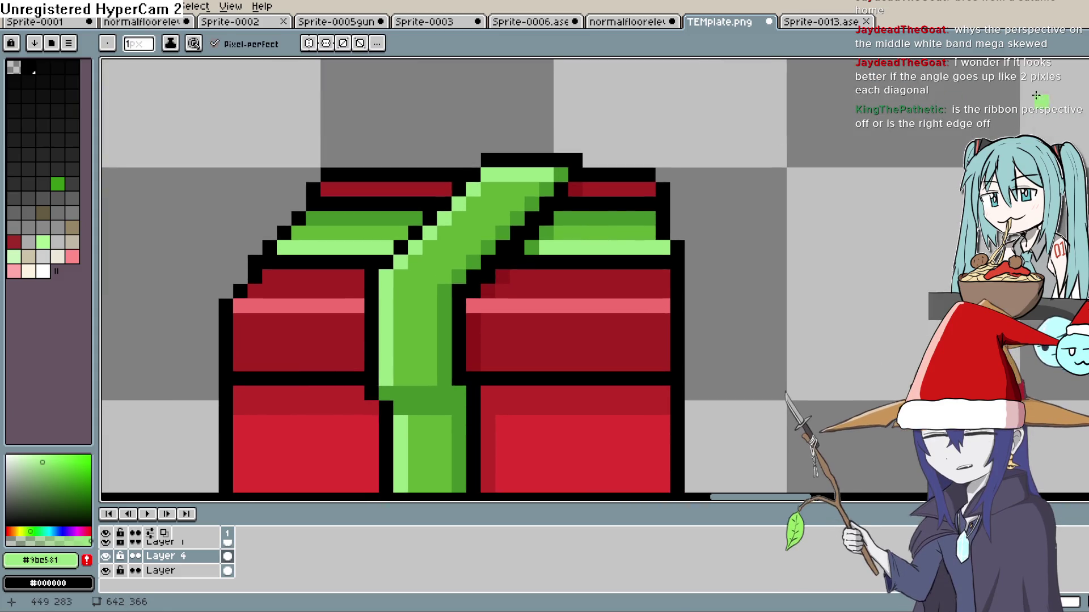
pyautogui.keyDown('alt'); pyautogui.click(499, 184); pyautogui.keyUp('alt')
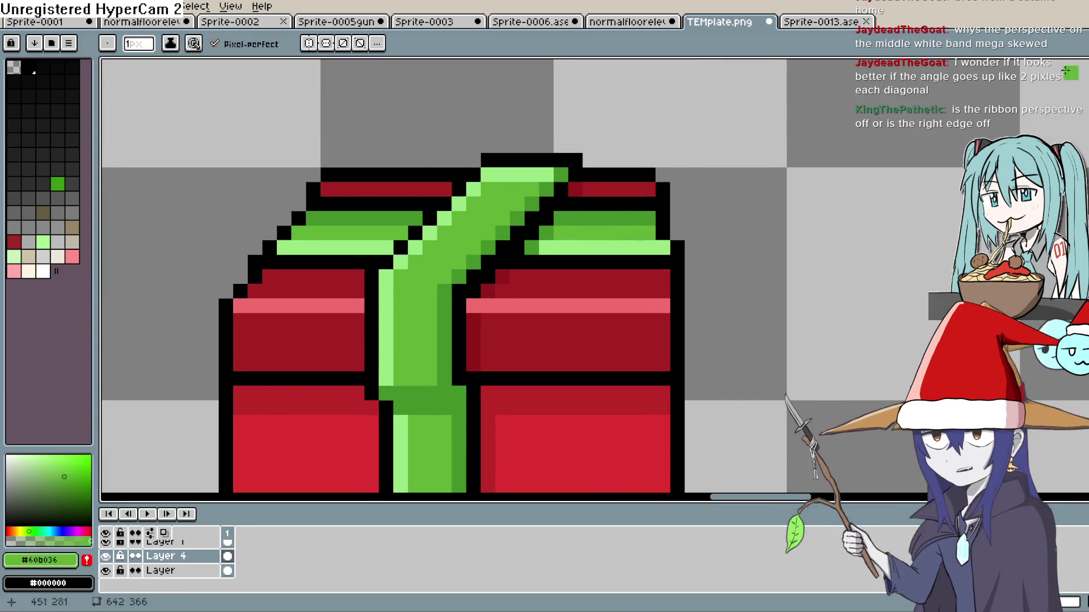
pyautogui.press('space')
pyautogui.scroll(-5, 674, 223)
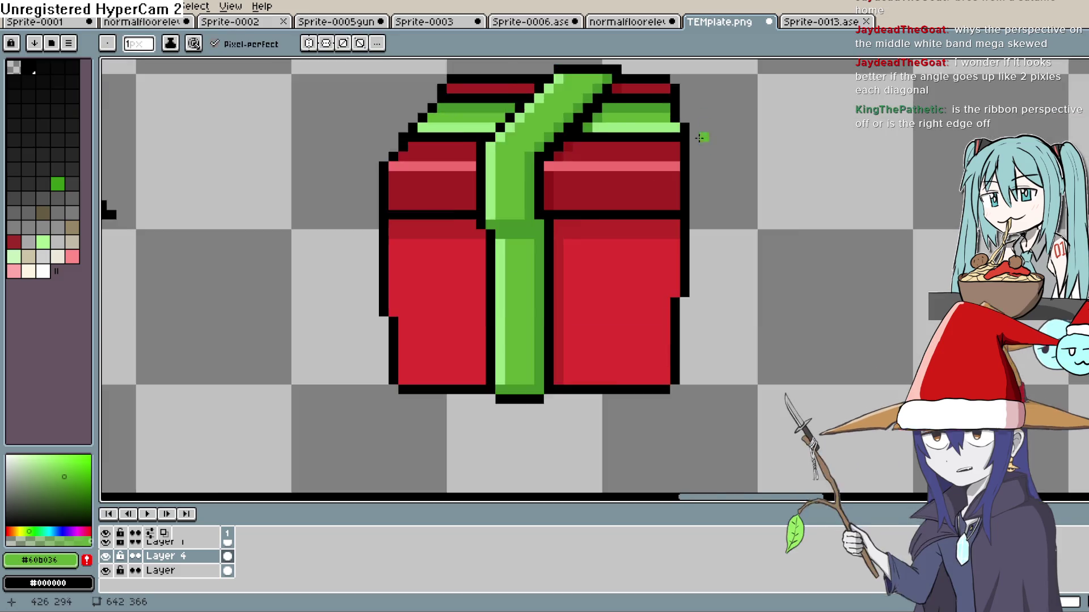
pyautogui.scroll(-2, 665, 171)
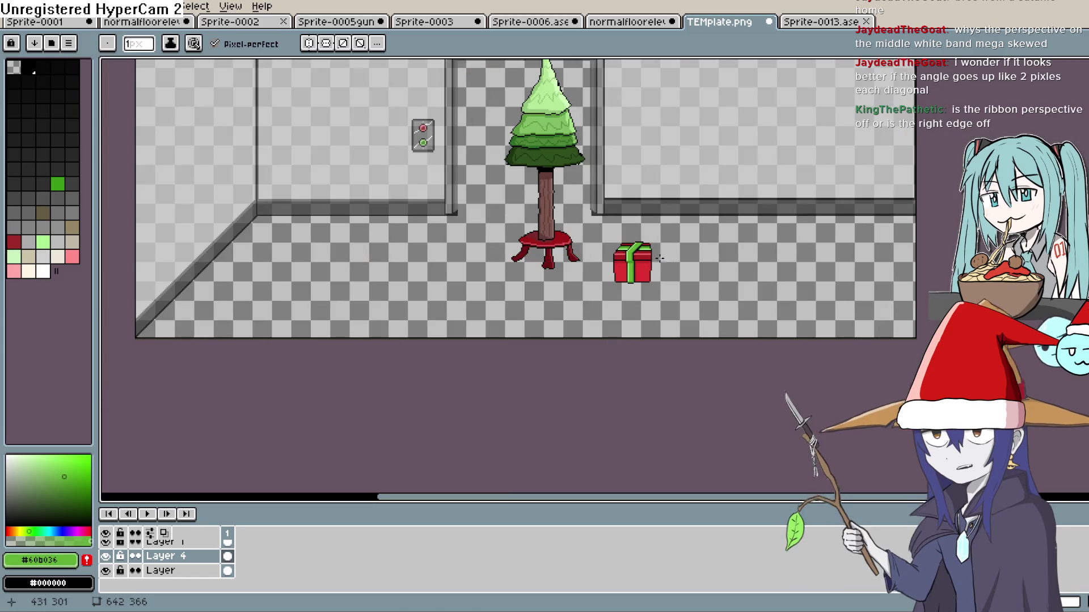
pyautogui.scroll(5, 659, 259)
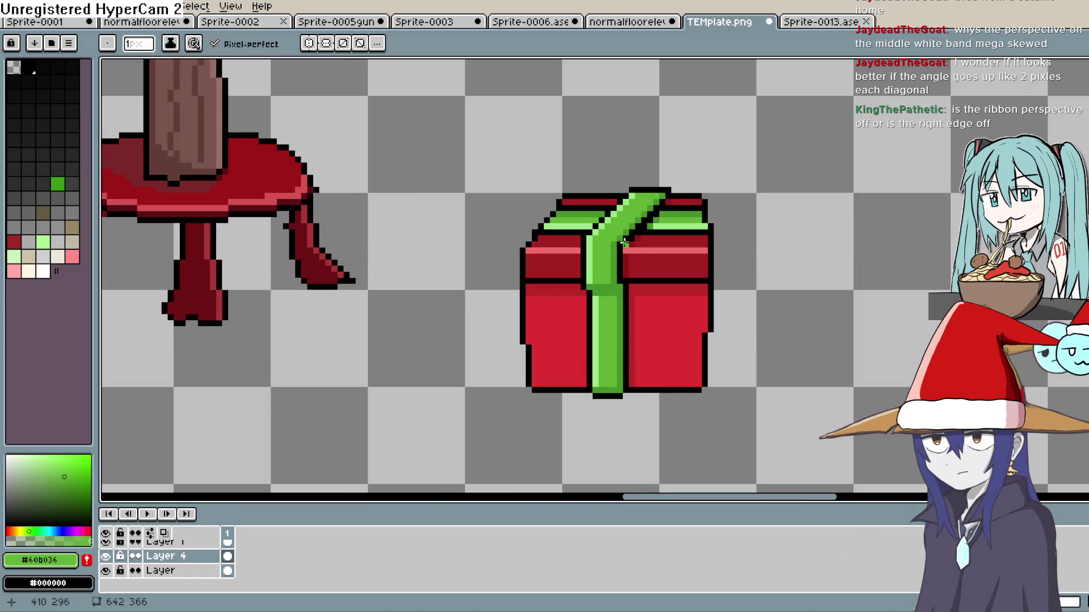
pyautogui.moveTo(719, 221); pyautogui.dragTo(710, 223)
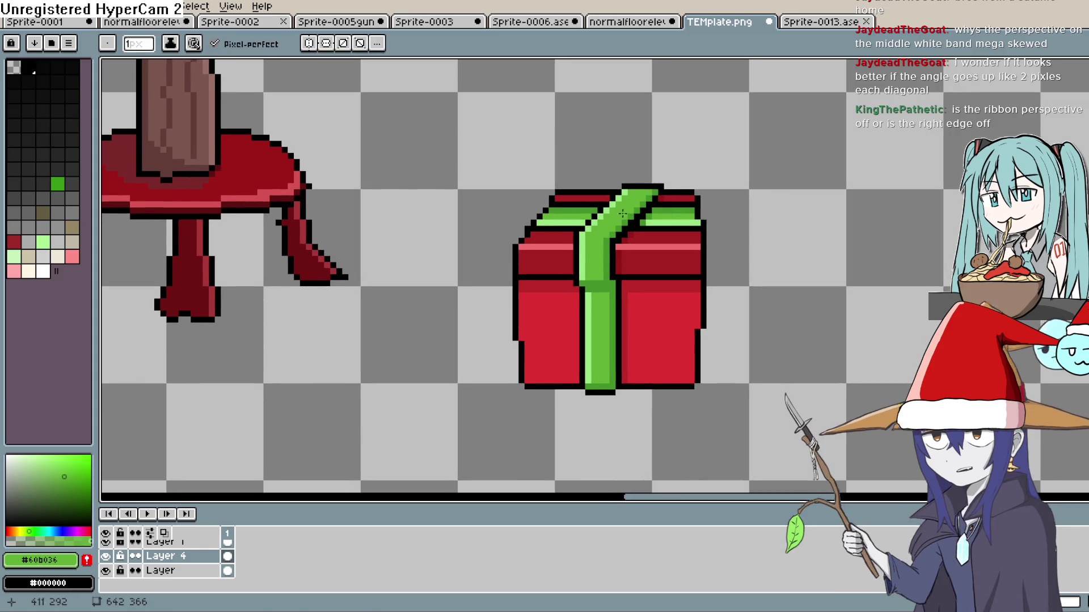
pyautogui.moveTo(643, 173); pyautogui.dragTo(624, 179)
pyautogui.scroll(-5, 624, 179)
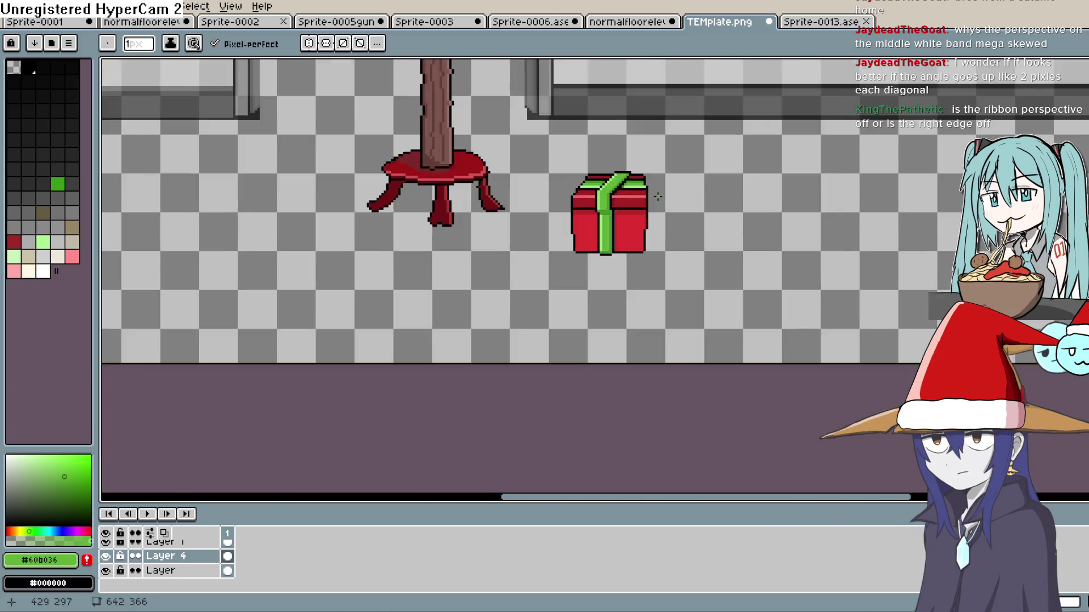
pyautogui.scroll(3, 663, 214)
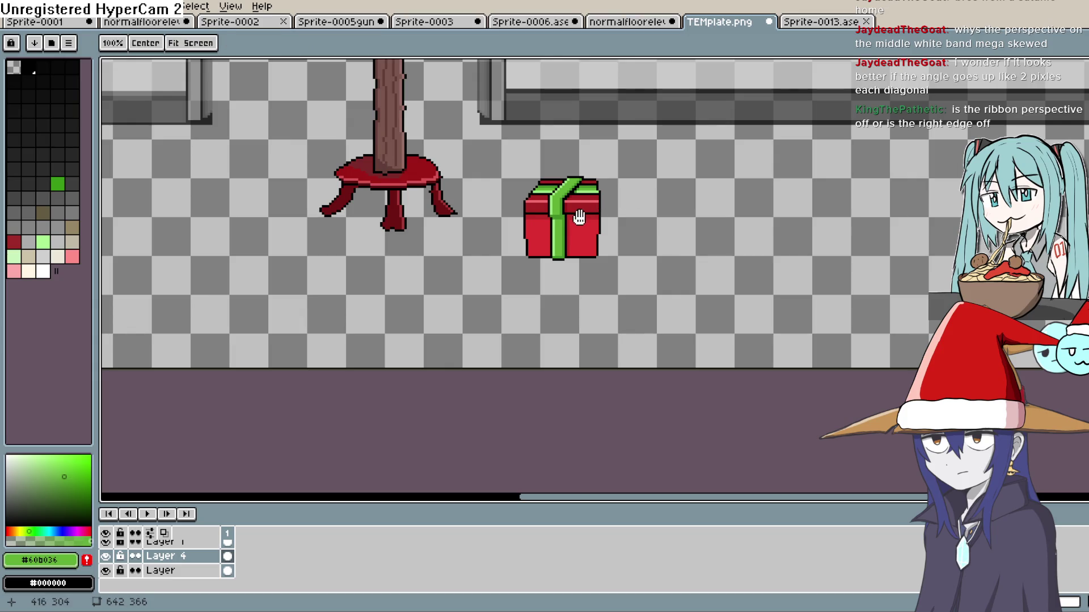
pyautogui.scroll(3, 588, 210)
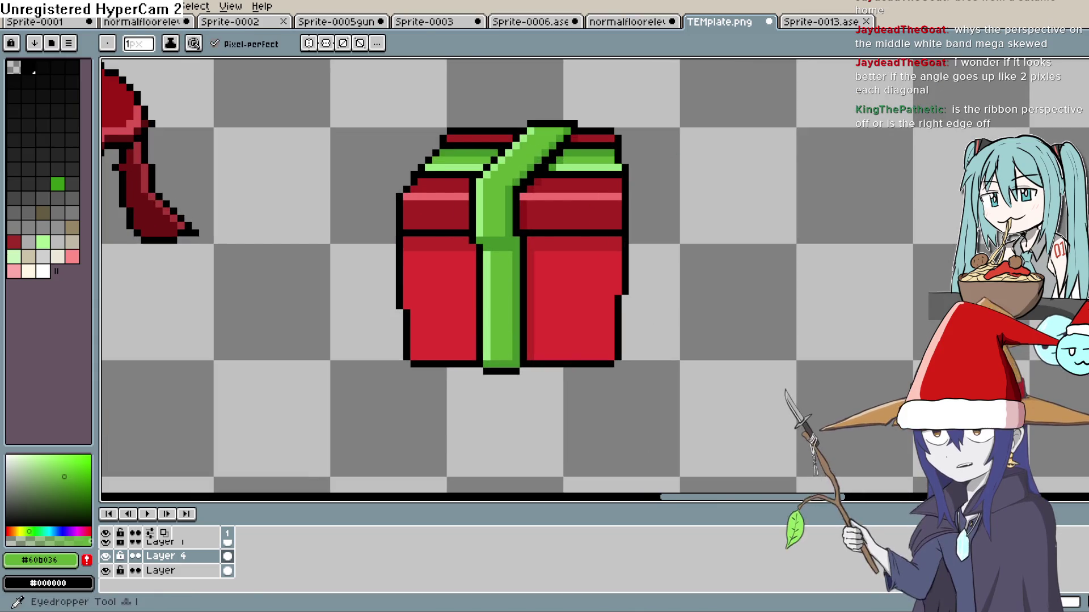
pyautogui.press('i')
pyautogui.click(554, 172)
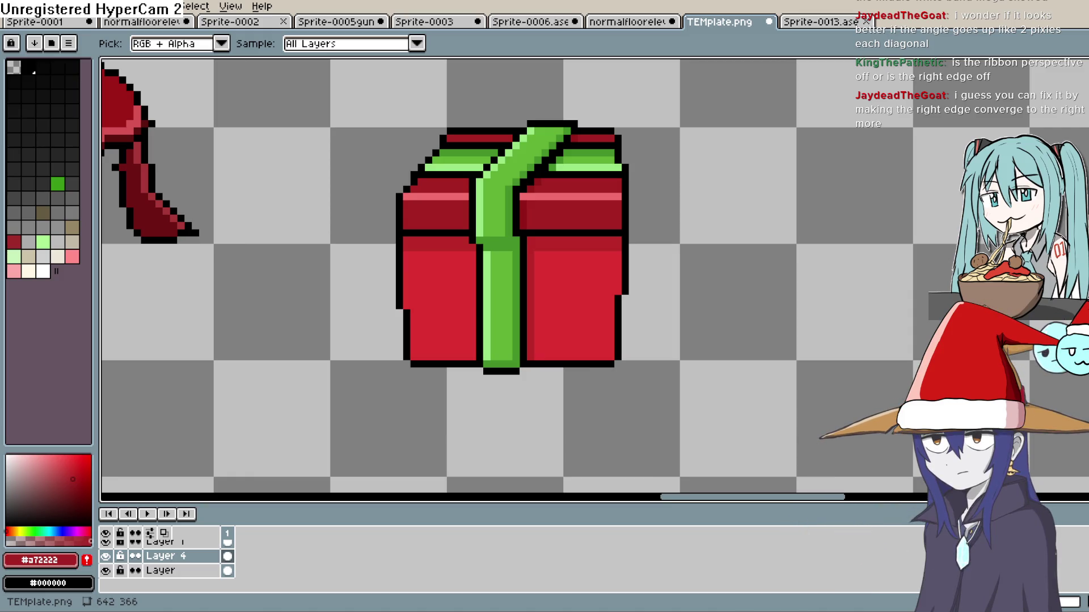
pyautogui.press('b')
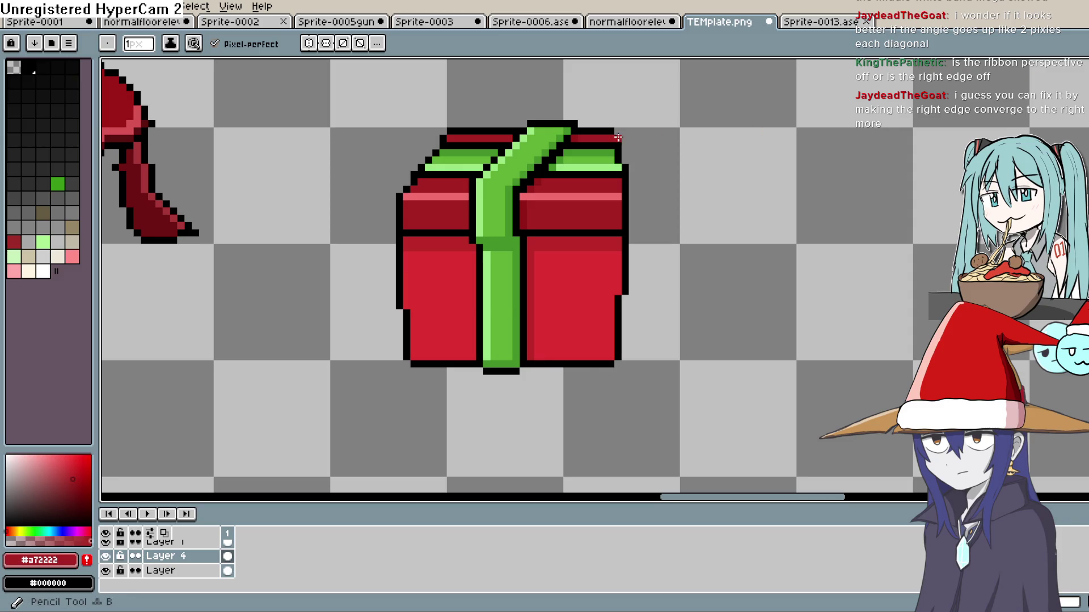
pyautogui.press('m')
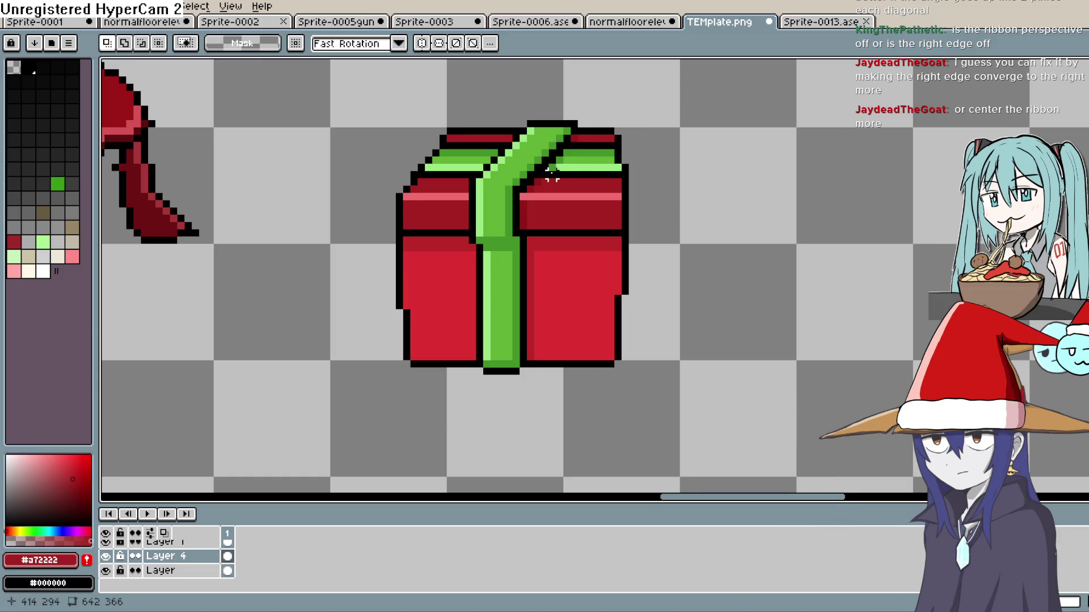
pyautogui.scroll(-4, 544, 171)
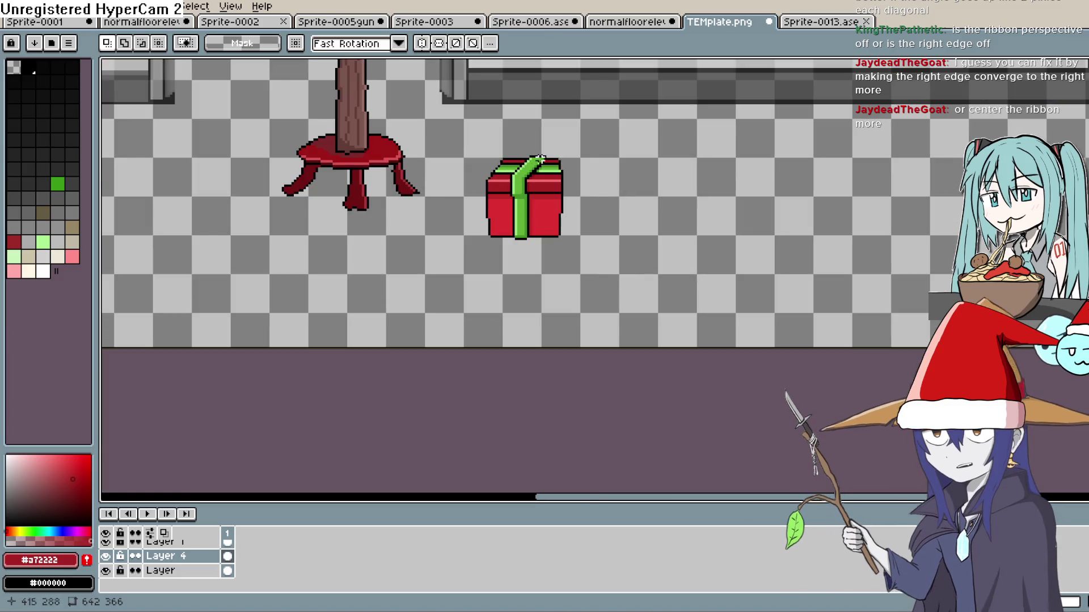
pyautogui.scroll(-2, 608, 133)
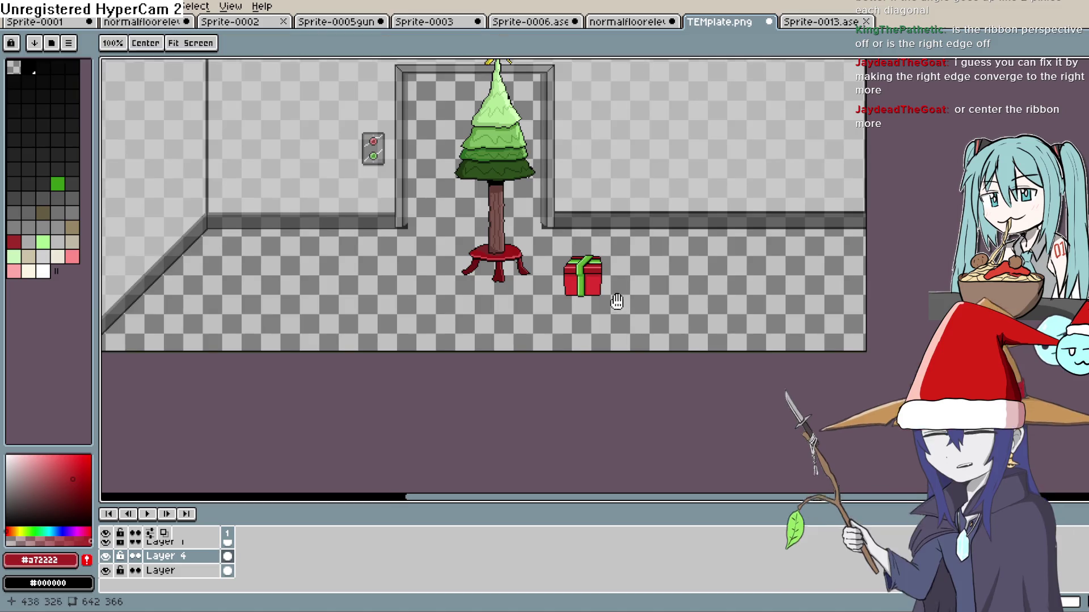
pyautogui.scroll(5, 614, 250)
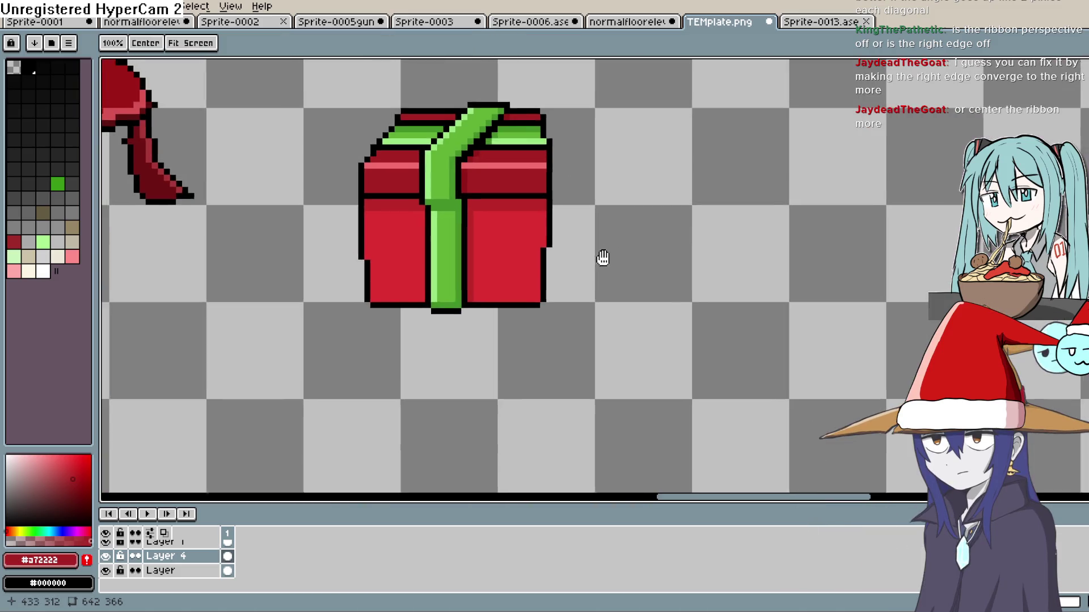
pyautogui.moveTo(602, 258); pyautogui.dragTo(632, 299)
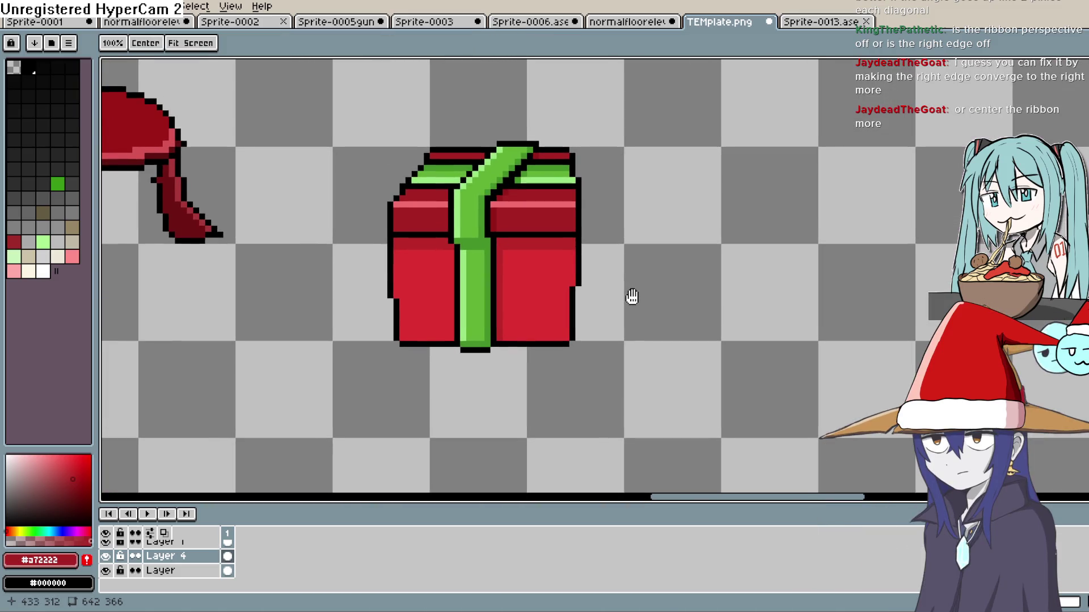
pyautogui.scroll(-1, 629, 311)
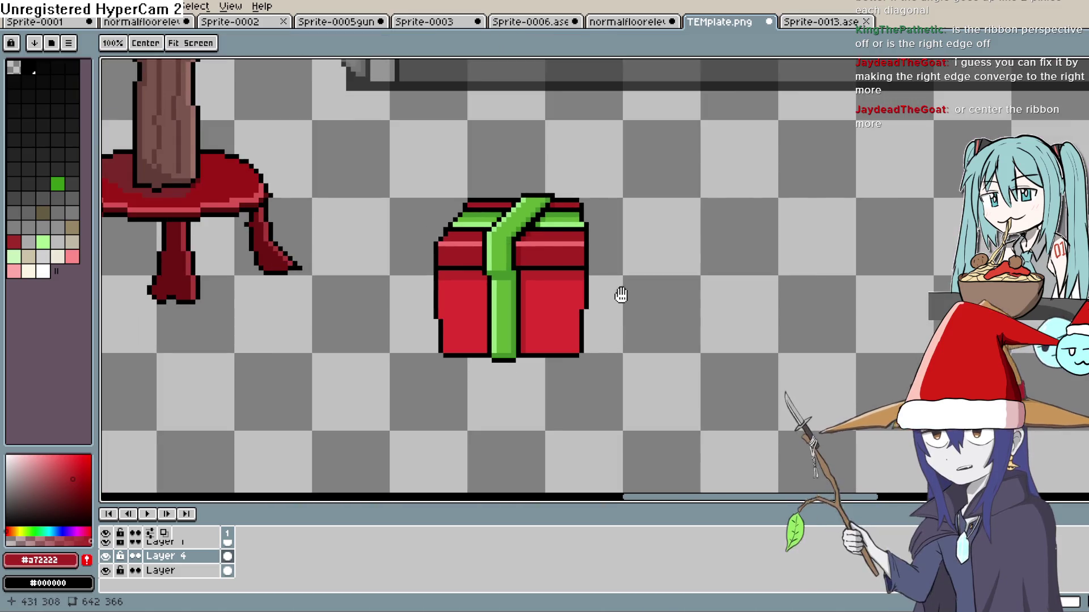
pyautogui.scroll(2, 617, 284)
pyautogui.press('b')
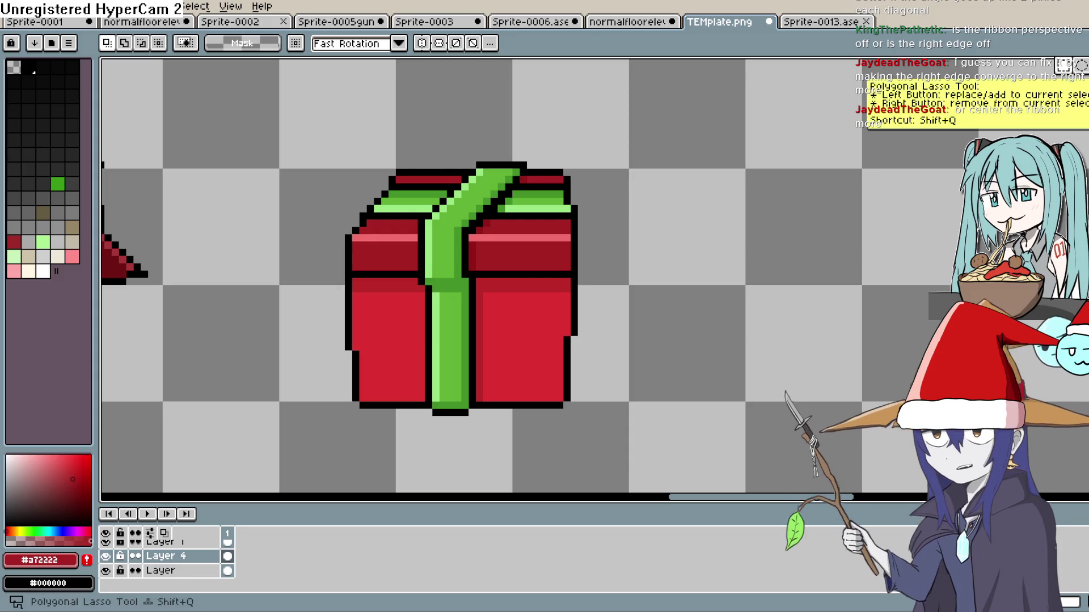
# - Lasso the slanted ribbon piece on the lid and move it aside
pyautogui.click(1080, 64)
pyautogui.moveTo(479, 160)
pyautogui.mouseDown()
pyautogui.moveTo(428, 213)
pyautogui.moveTo(425, 238)
pyautogui.moveTo(479, 225)
pyautogui.moveTo(609, 139)
pyautogui.moveTo(827, 176)
pyautogui.mouseUp()
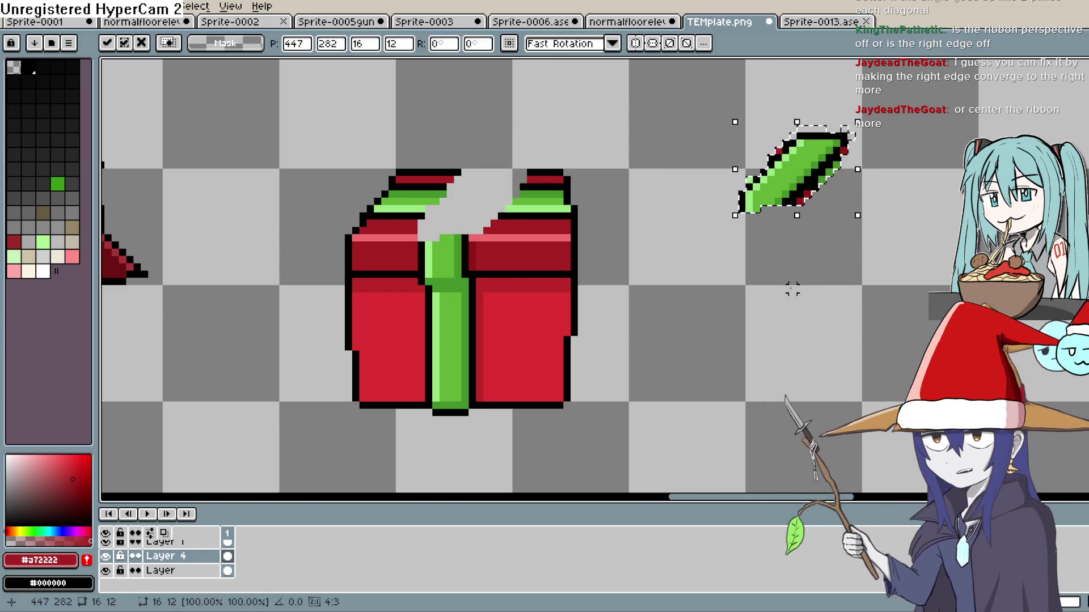
pyautogui.press('Return')
# - Set the drawing colour to transparent and frame the gift beside the table
pyautogui.hotkey('shift', 'b')
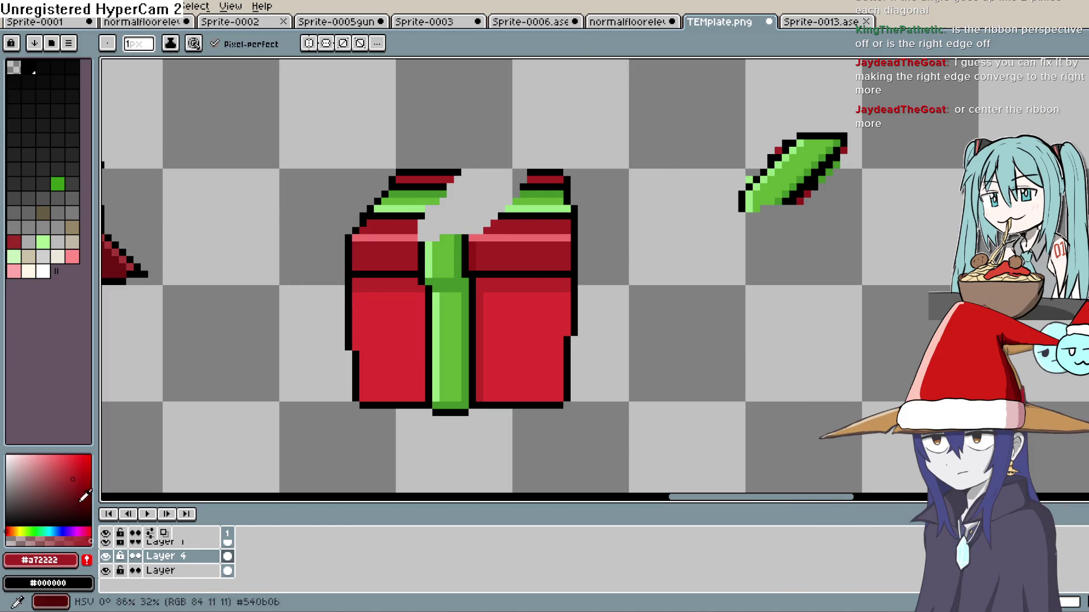
pyautogui.keyDown('alt'); pyautogui.click(471, 230); pyautogui.keyUp('alt')
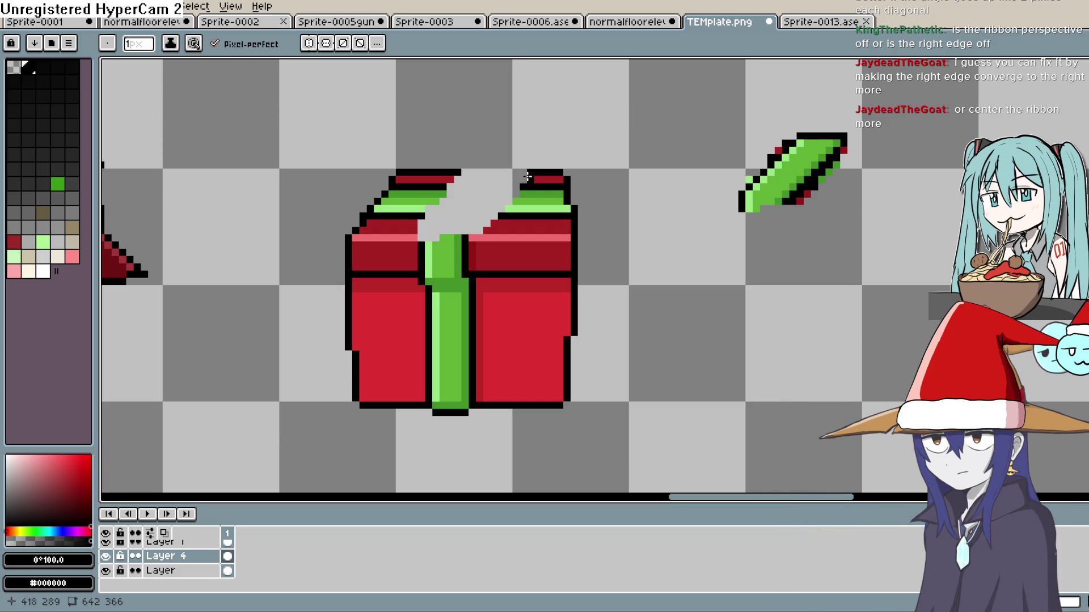
pyautogui.scroll(-2, 573, 142)
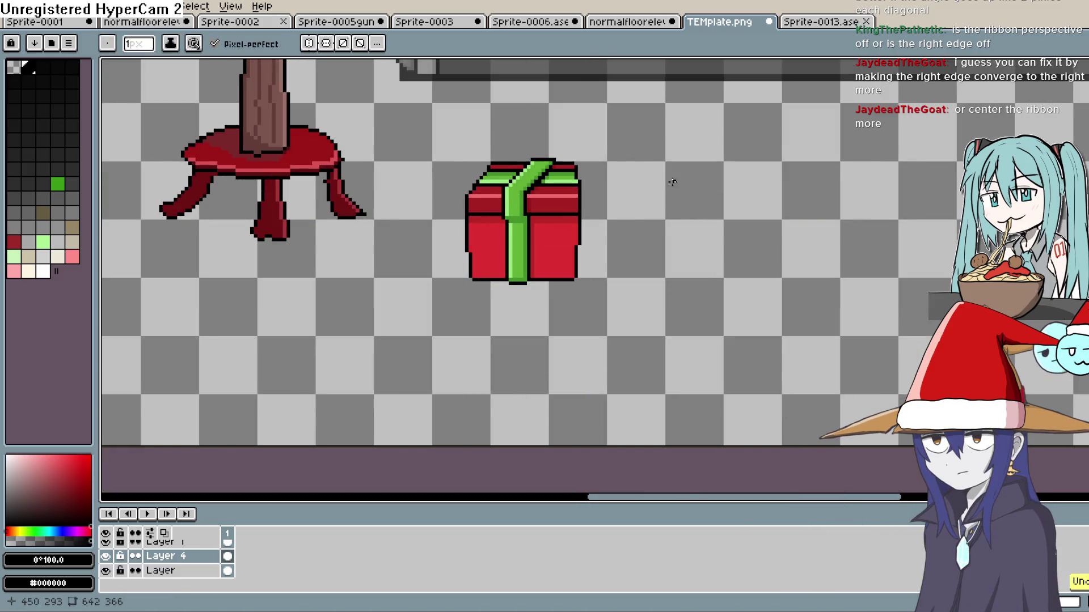
pyautogui.scroll(-3, 581, 173)
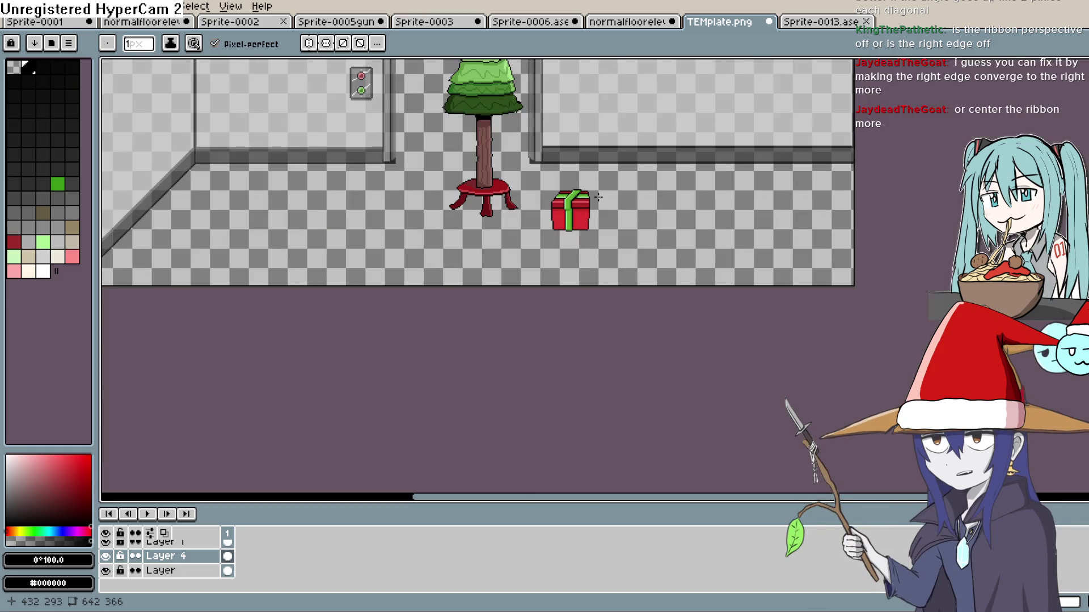
pyautogui.scroll(1, 596, 198)
pyautogui.scroll(-2, 597, 198)
pyautogui.moveTo(596, 198); pyautogui.dragTo(601, 209)
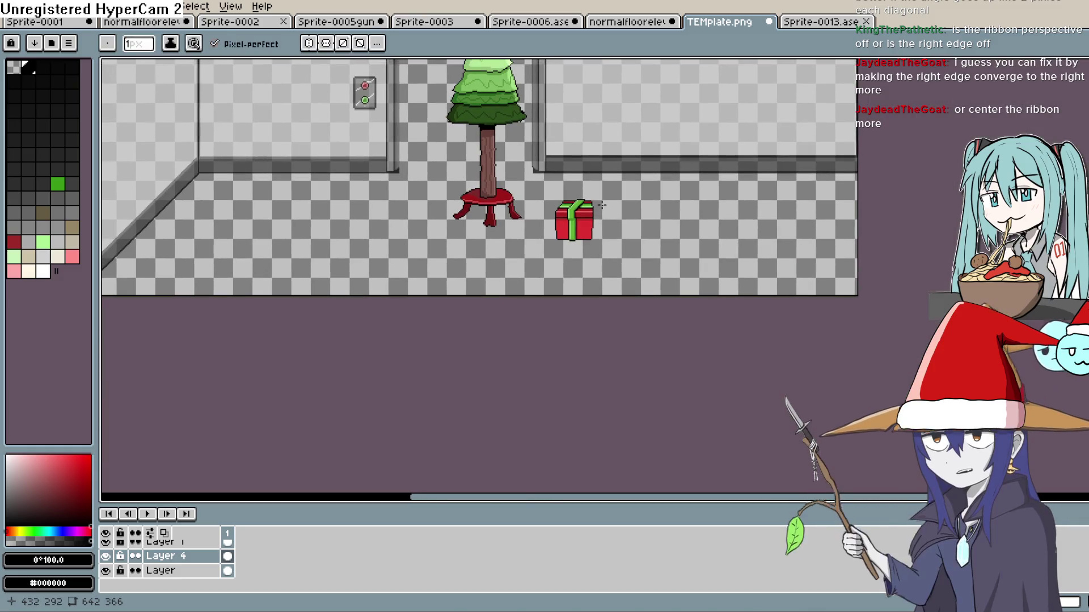
pyautogui.scroll(2, 596, 219)
pyautogui.scroll(3, 583, 244)
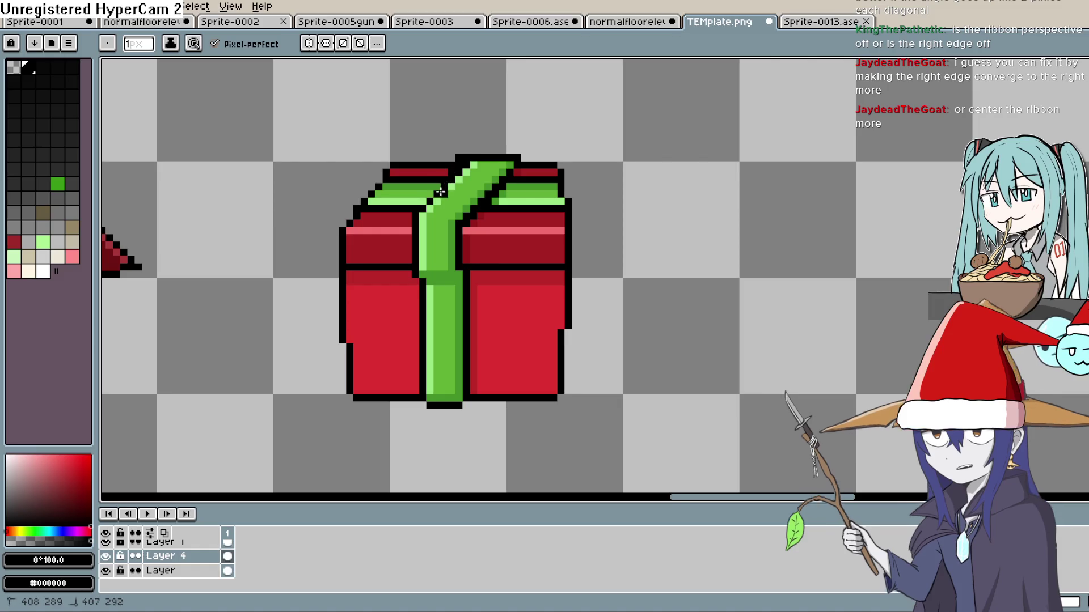
# - Undo the last black outline stroke by the ribbon and zoom out to check the gift in the room
pyautogui.hotkey('ctrl', 'z')
pyautogui.hotkey('ctrl', 'z')
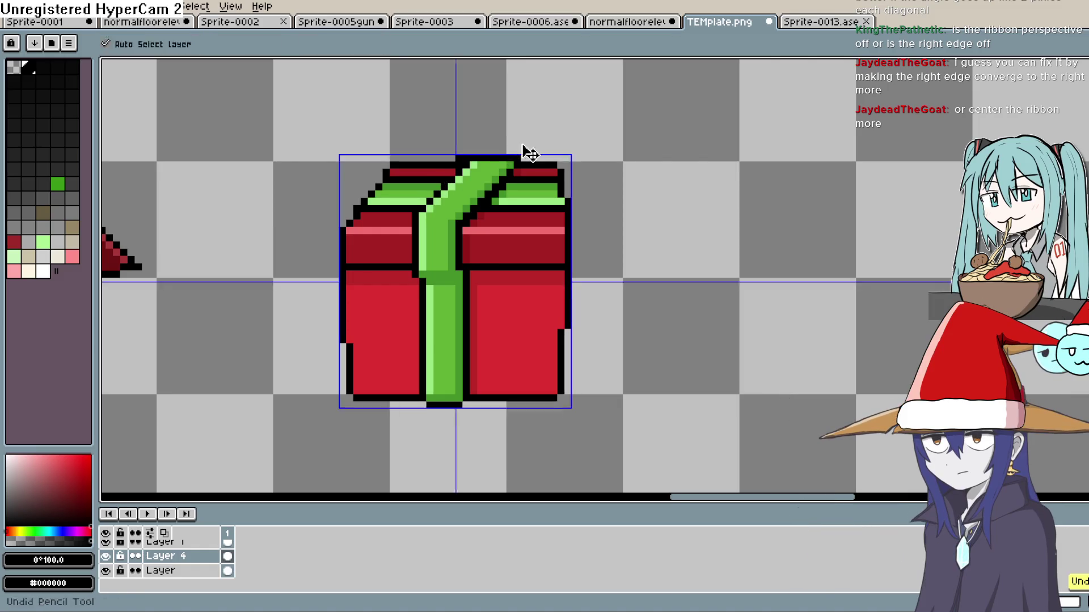
pyautogui.scroll(-4, 604, 172)
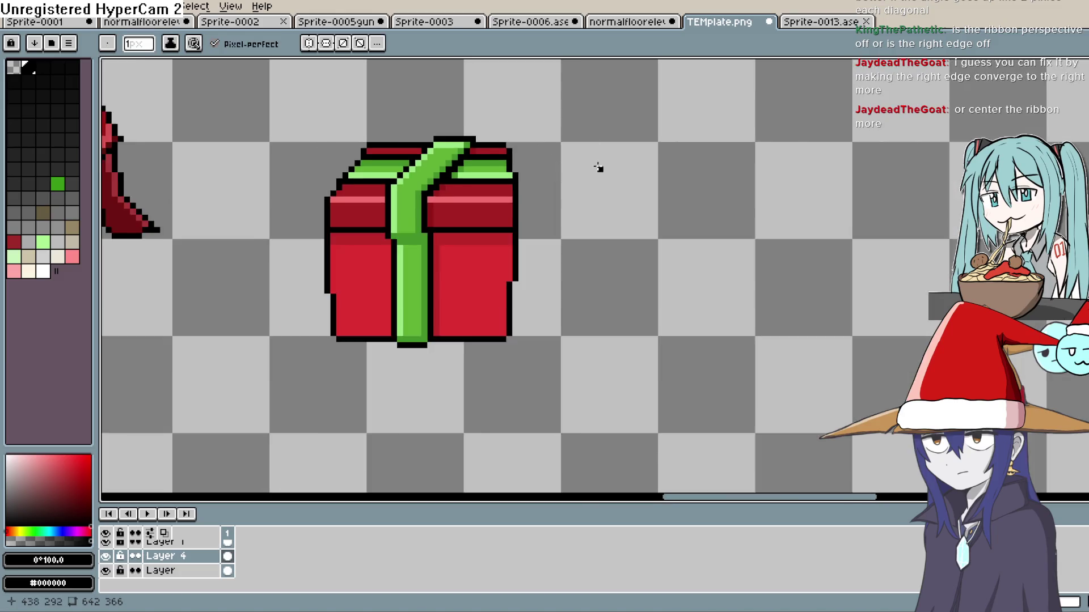
pyautogui.moveTo(589, 221)
pyautogui.mouseDown()
pyautogui.moveTo(565, 236)
pyautogui.moveTo(648, 198)
pyautogui.mouseUp()
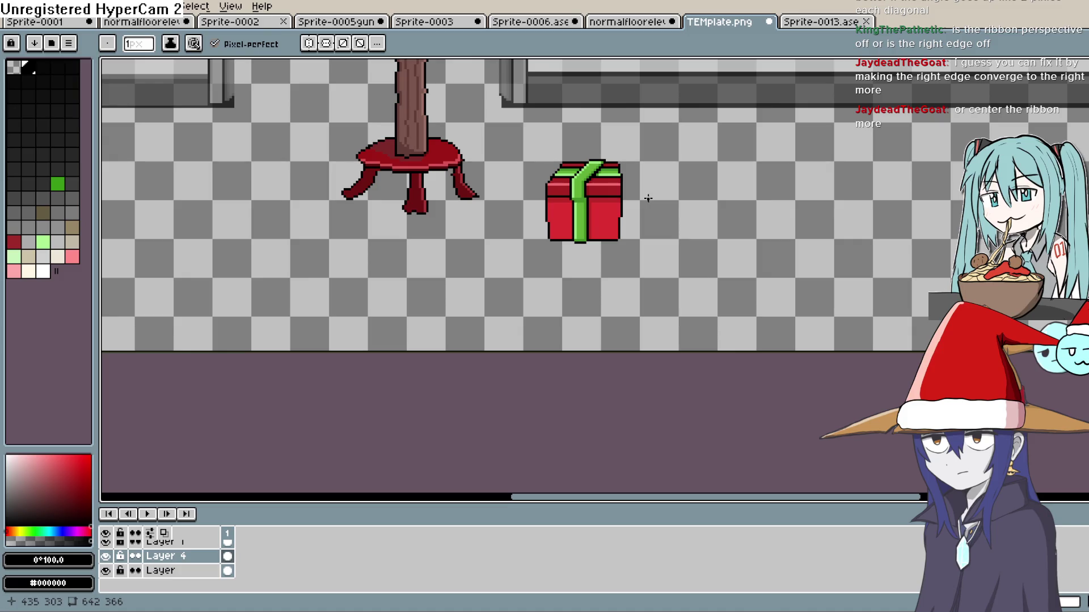
pyautogui.scroll(-4, 645, 195)
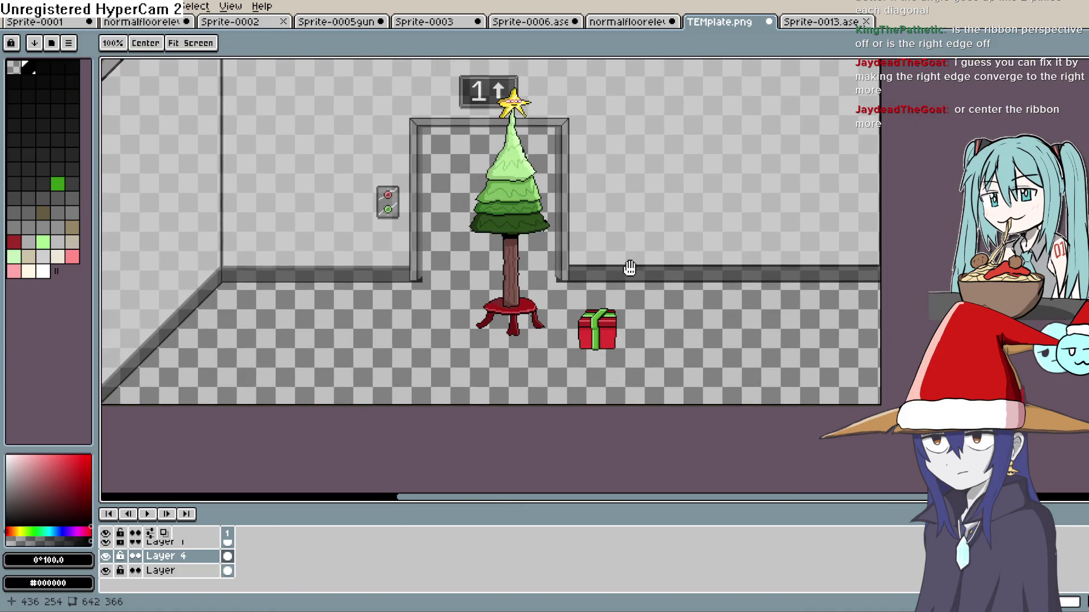
pyautogui.moveTo(628, 267); pyautogui.dragTo(629, 259)
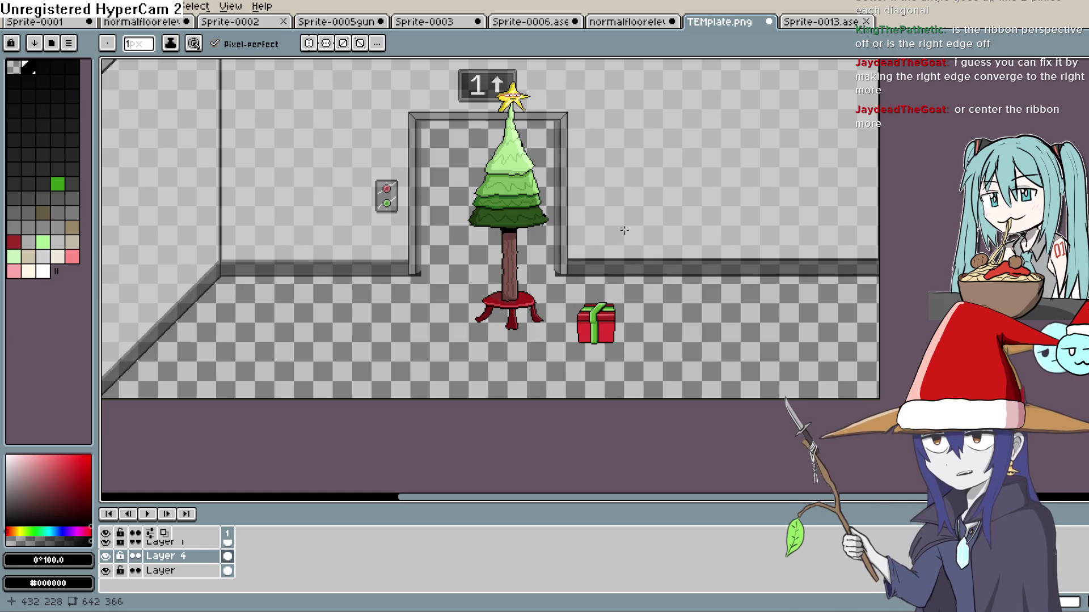
pyautogui.scroll(2, 624, 230)
pyautogui.scroll(2, 624, 230)
pyautogui.scroll(-5, 588, 364)
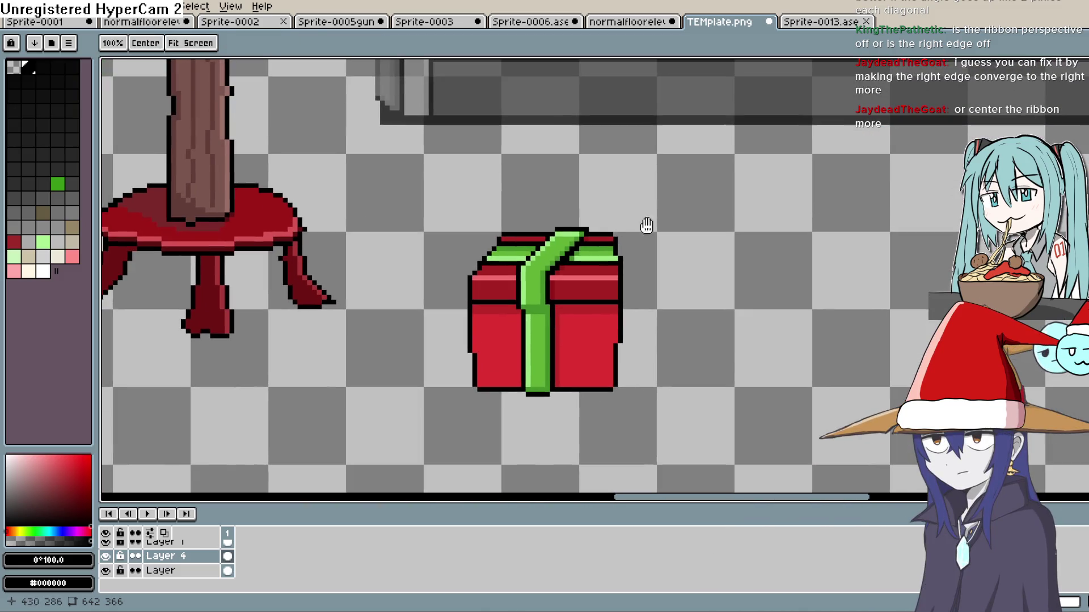
pyautogui.scroll(3, 555, 241)
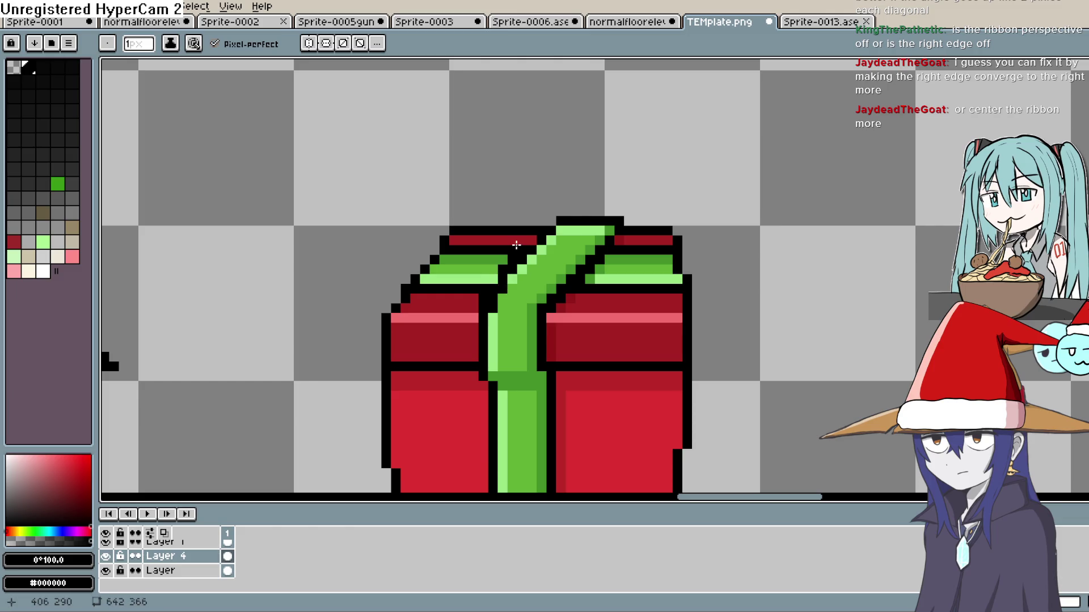
# - Undo the stray dark pixel and paint black along the lid's top edge and ribbon's right edge
pyautogui.hotkey('ctrl', 'z')
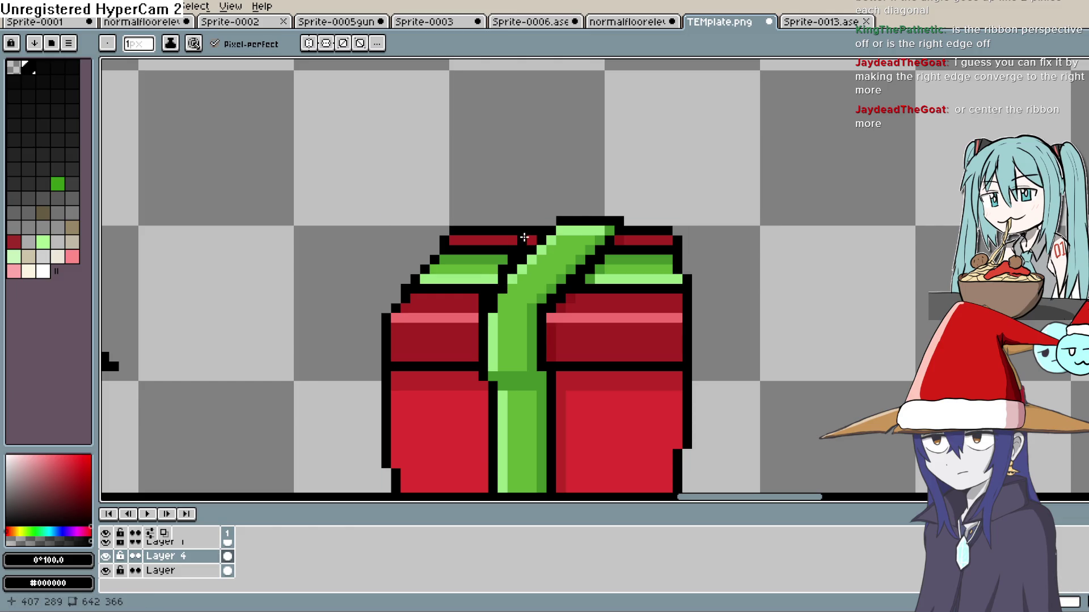
pyautogui.click(541, 221)
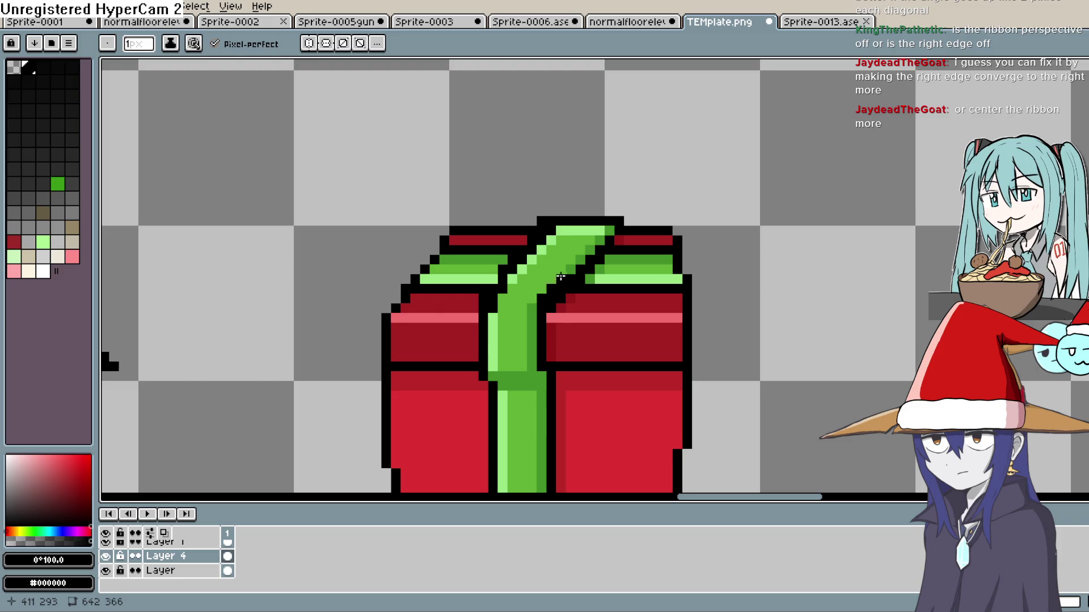
pyautogui.moveTo(600, 231); pyautogui.dragTo(609, 240)
# - Sample the gift's dark red and the ribbon's light green for the strip beside the ribbon
pyautogui.press('i')
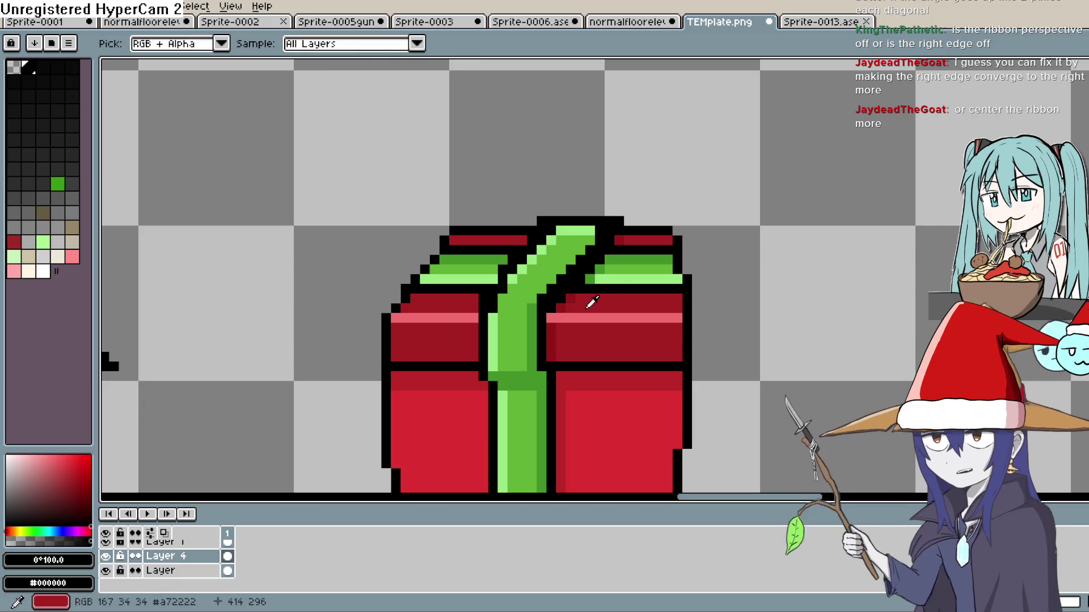
pyautogui.click(588, 304)
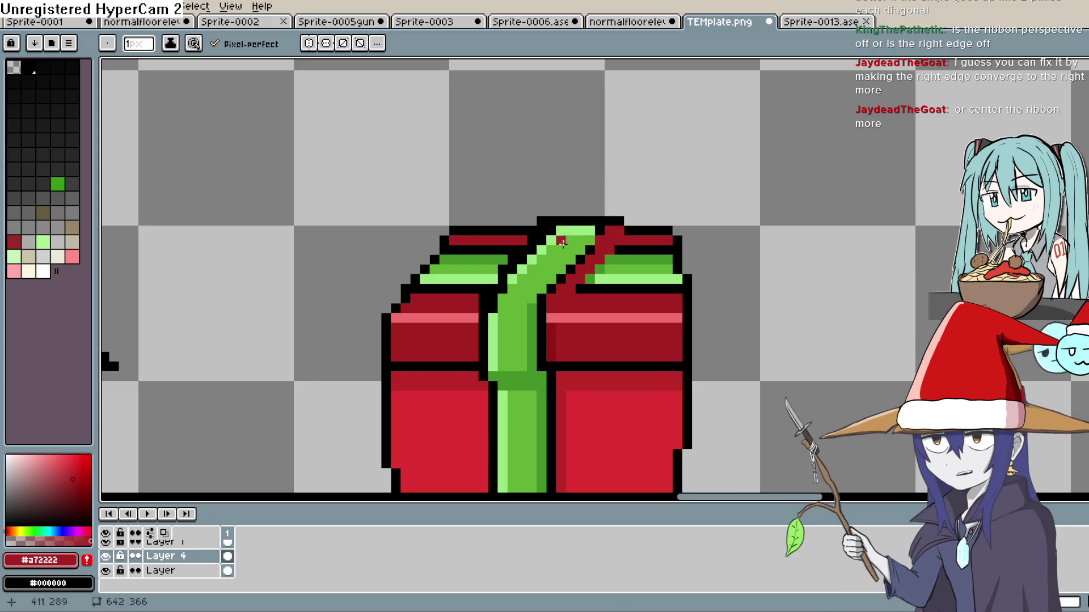
pyautogui.press('i')
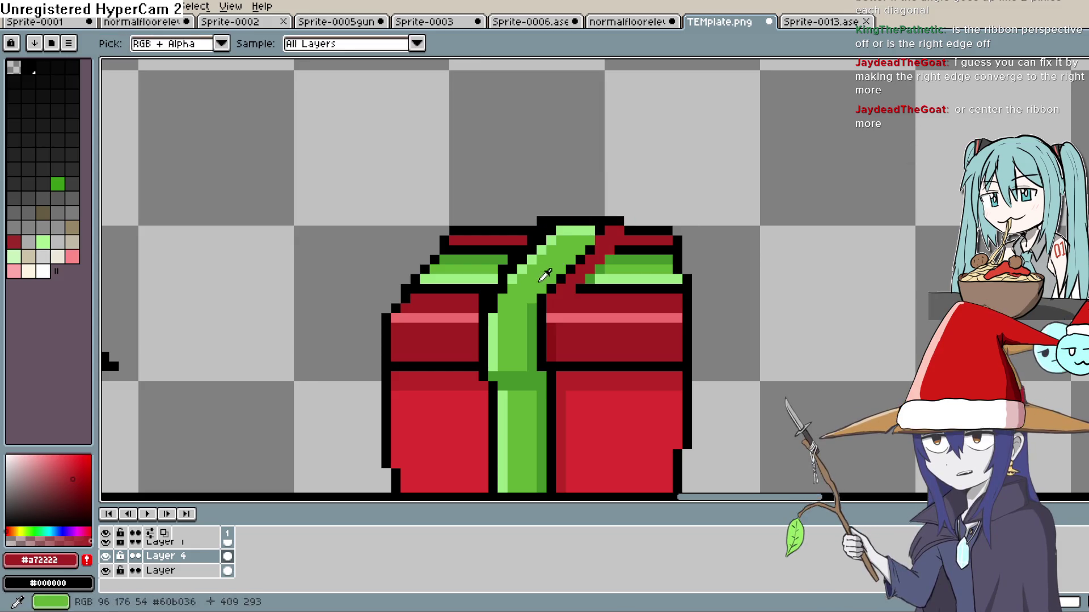
pyautogui.click(567, 232)
pyautogui.press('b')
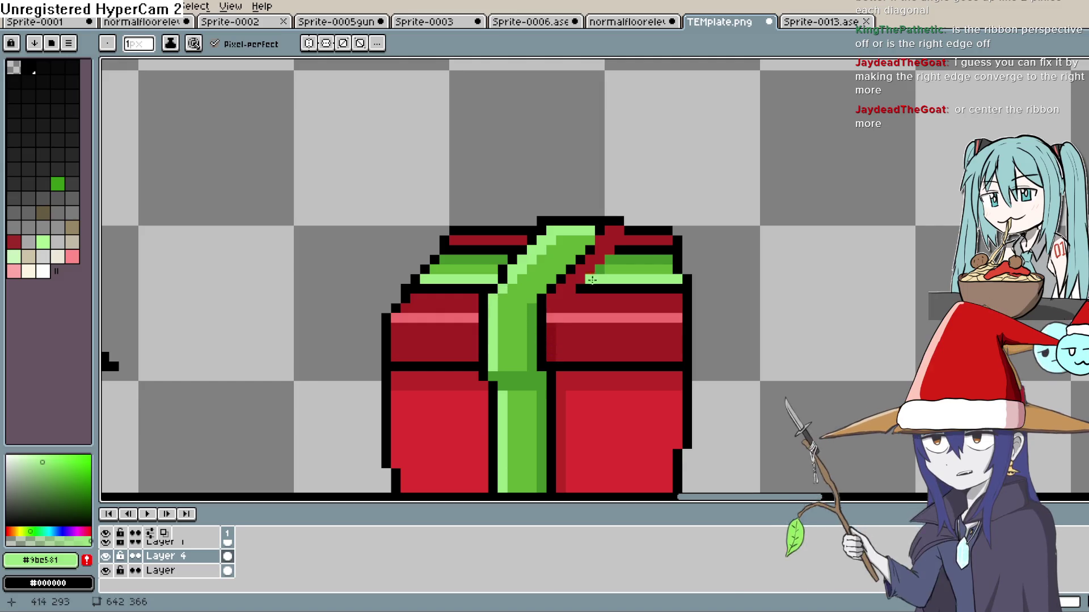
pyautogui.scroll(-3, 686, 238)
pyautogui.scroll(-1, 687, 233)
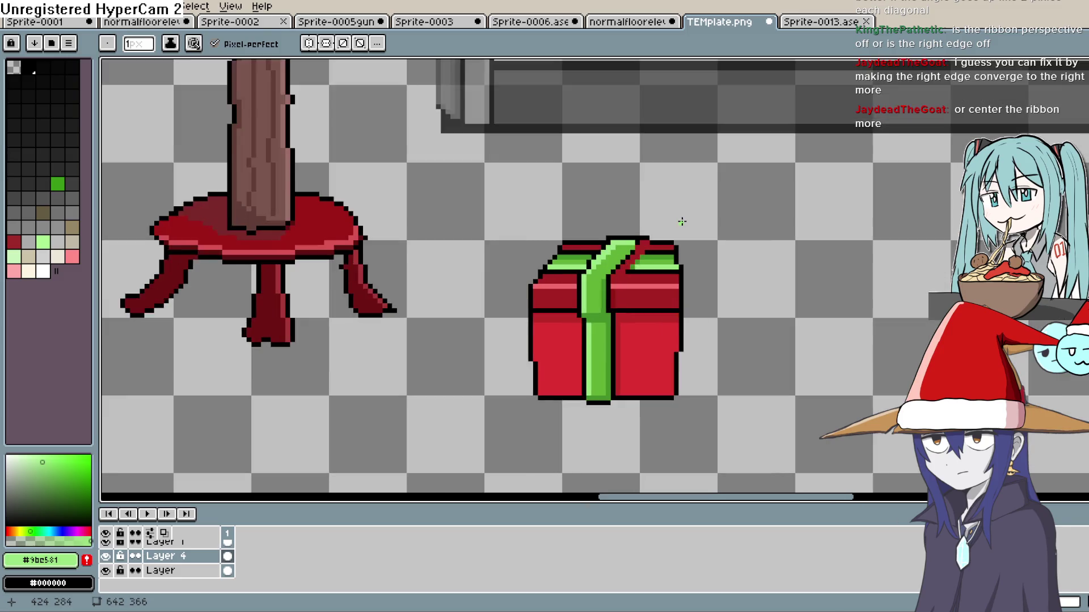
pyautogui.scroll(4, 681, 225)
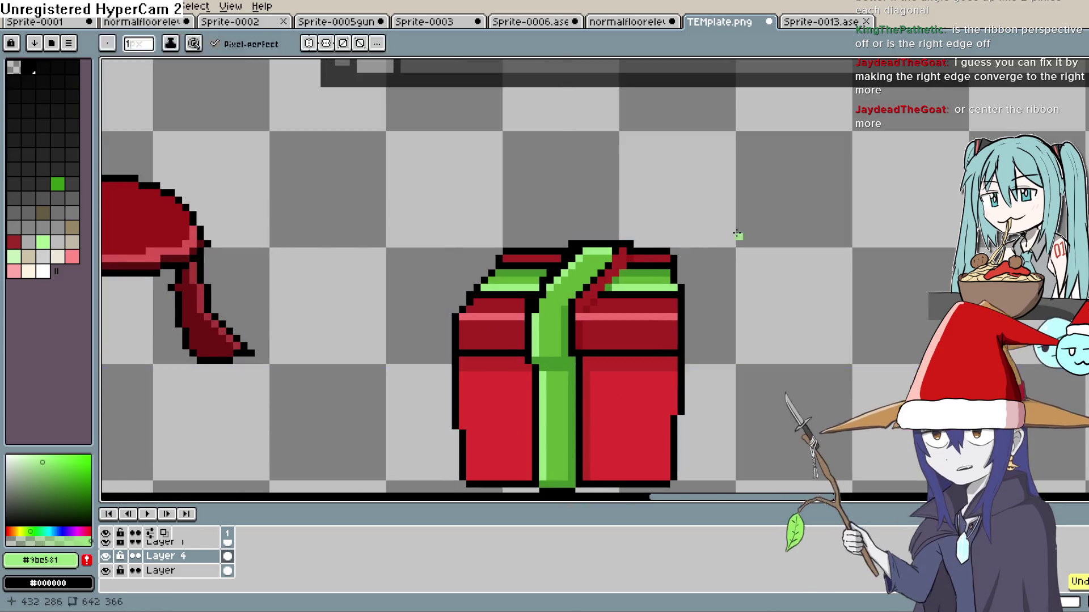
pyautogui.press('ctrl')
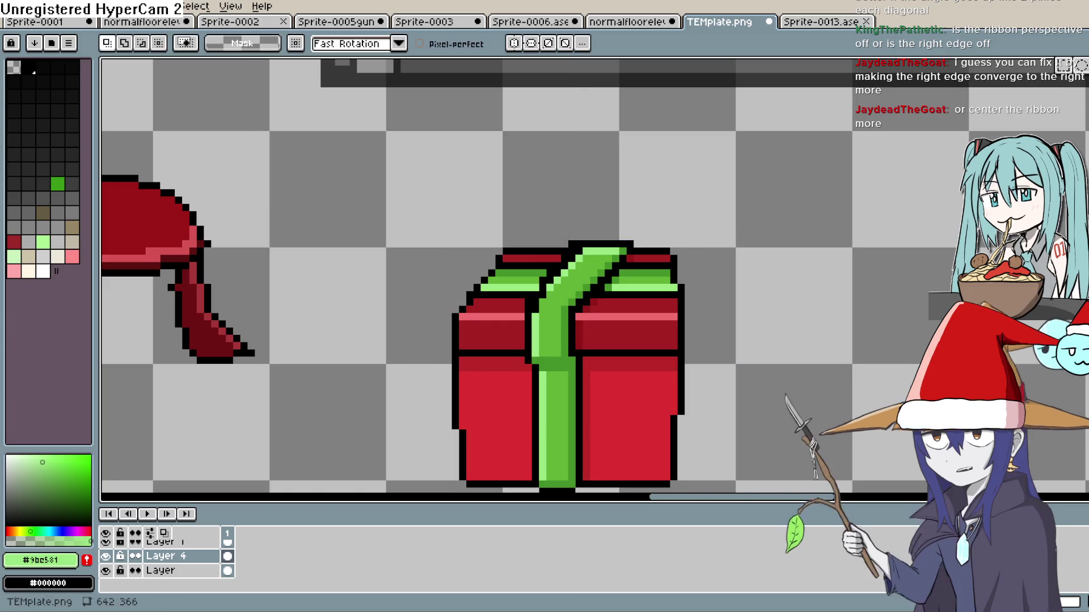
# - Cut the top of the gift's lid and move the pasted copy to the canvas's upper right
pyautogui.press('m')
pyautogui.moveTo(670, 256)
pyautogui.mouseDown()
pyautogui.moveTo(573, 303)
pyautogui.moveTo(500, 316)
pyautogui.mouseUp()
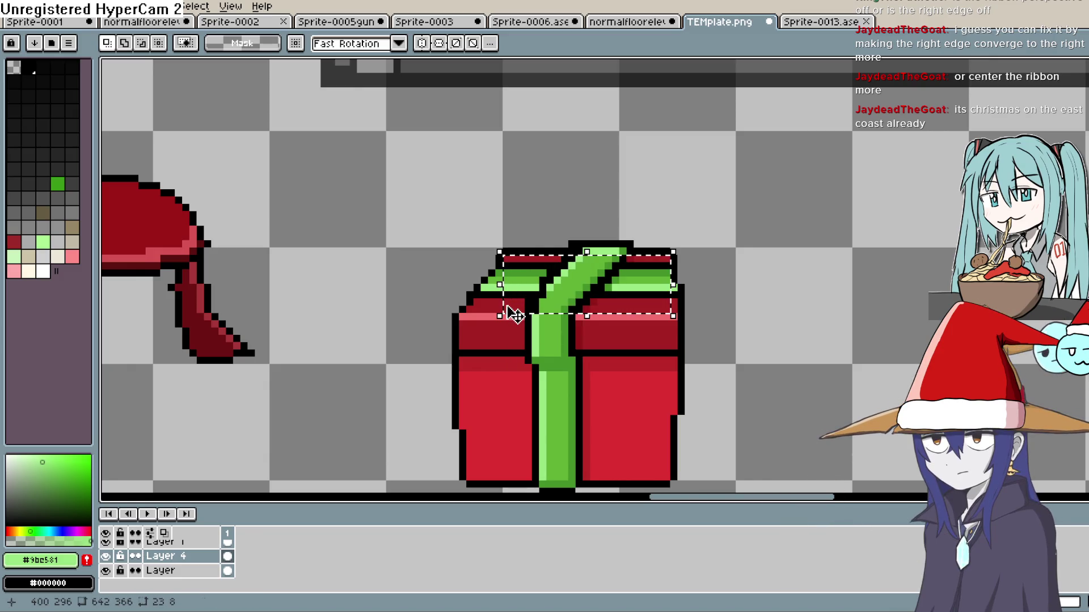
pyautogui.press('Delete')
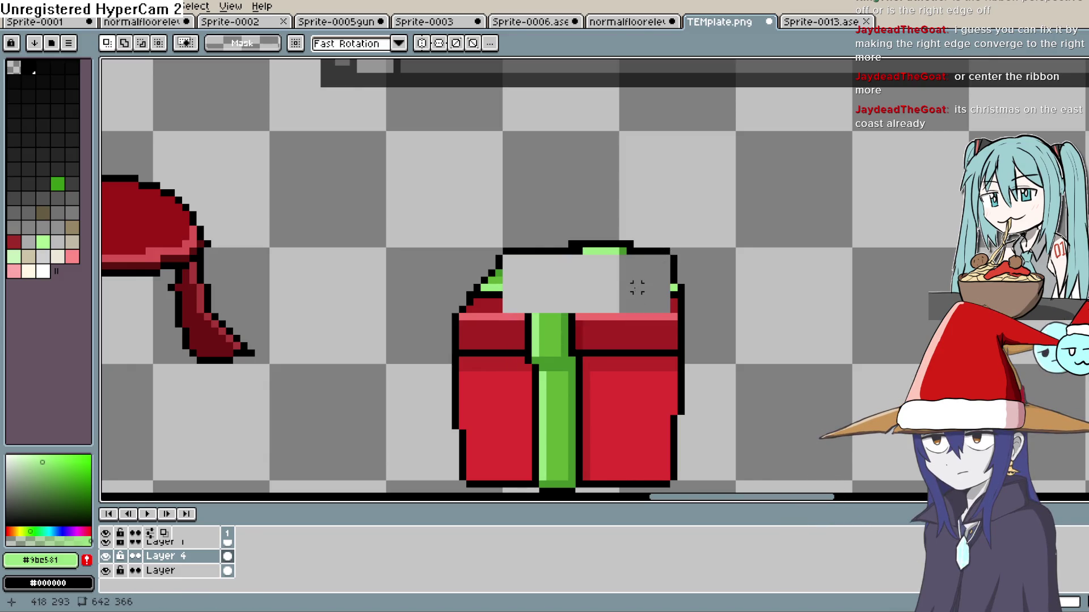
pyautogui.hotkey('ctrl', 'v')
pyautogui.moveTo(636, 289)
pyautogui.mouseDown()
pyautogui.moveTo(1038, 148)
pyautogui.moveTo(1083, 144)
pyautogui.mouseUp()
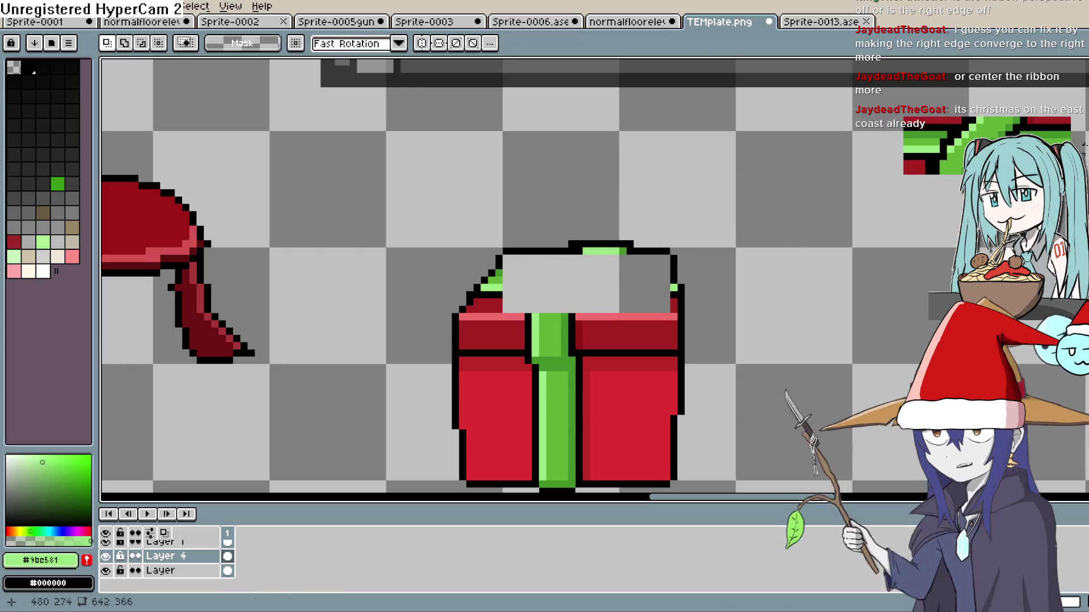
# - Choose a darker green and recentre the view on the gift
pyautogui.press('b')
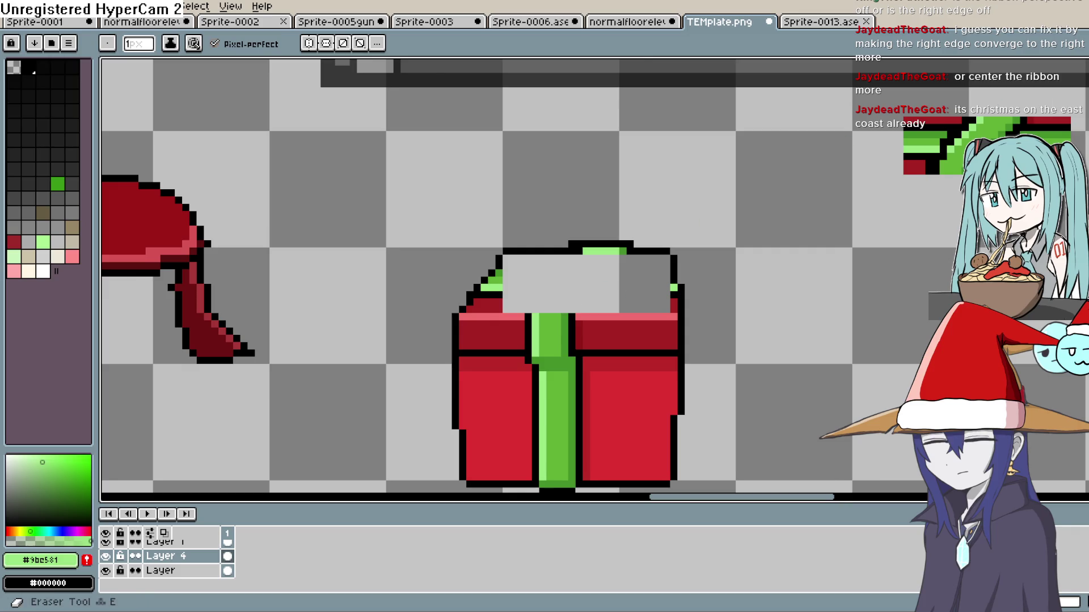
pyautogui.click(71, 500)
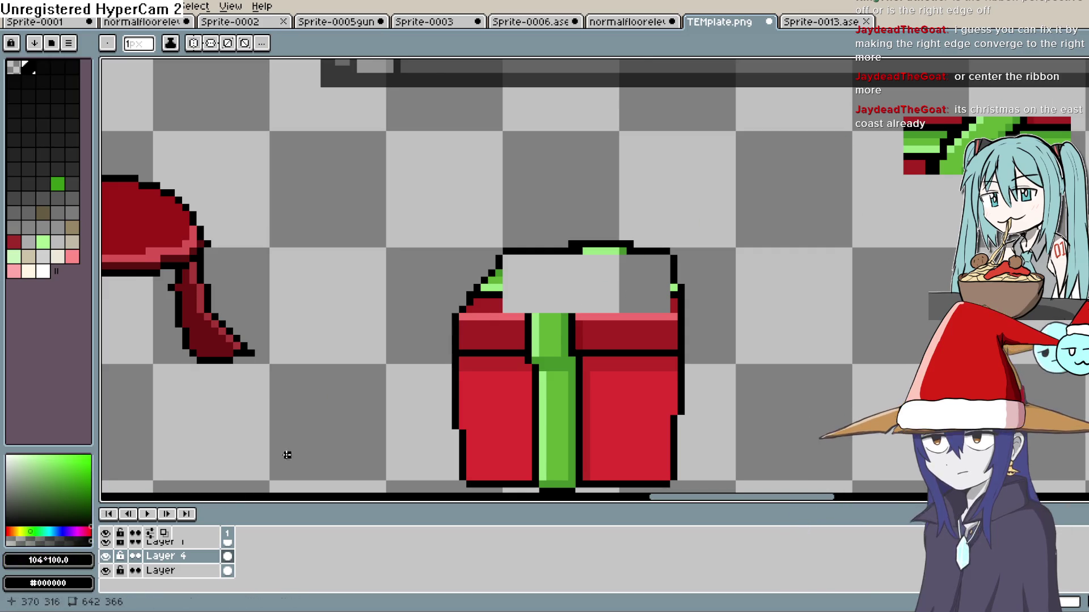
pyautogui.moveTo(608, 294)
pyautogui.mouseDown()
pyautogui.moveTo(518, 257)
pyautogui.moveTo(506, 234)
pyautogui.mouseUp()
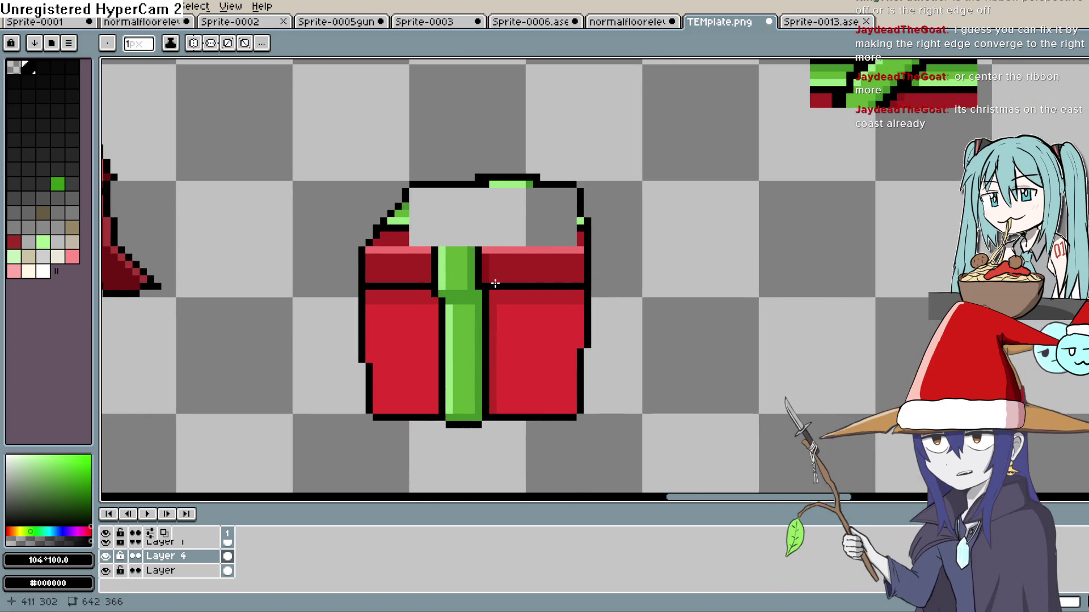
pyautogui.press('m')
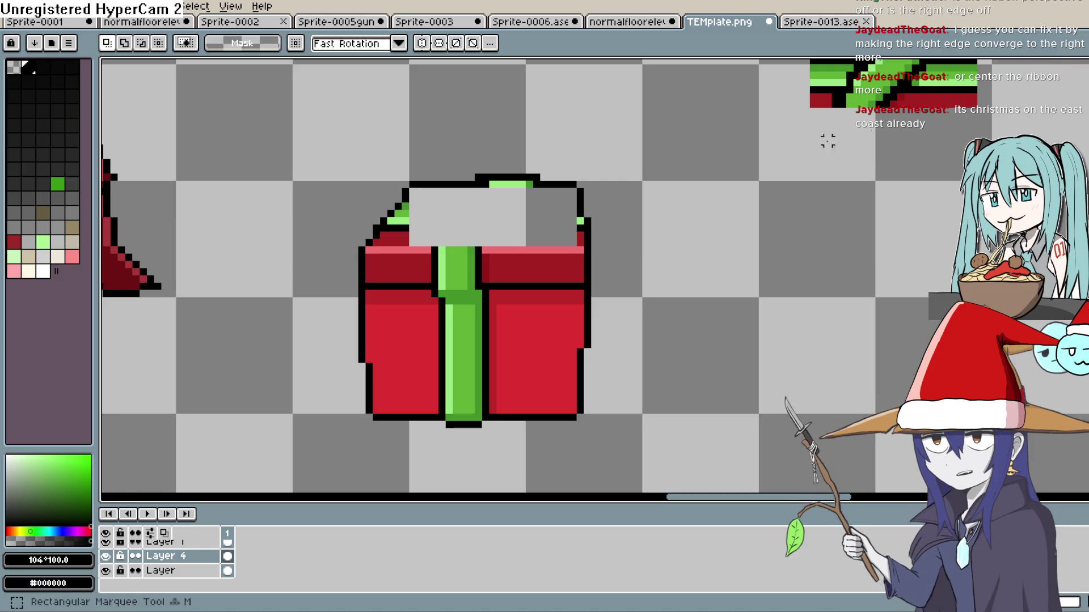
pyautogui.scroll(-2, 539, 253)
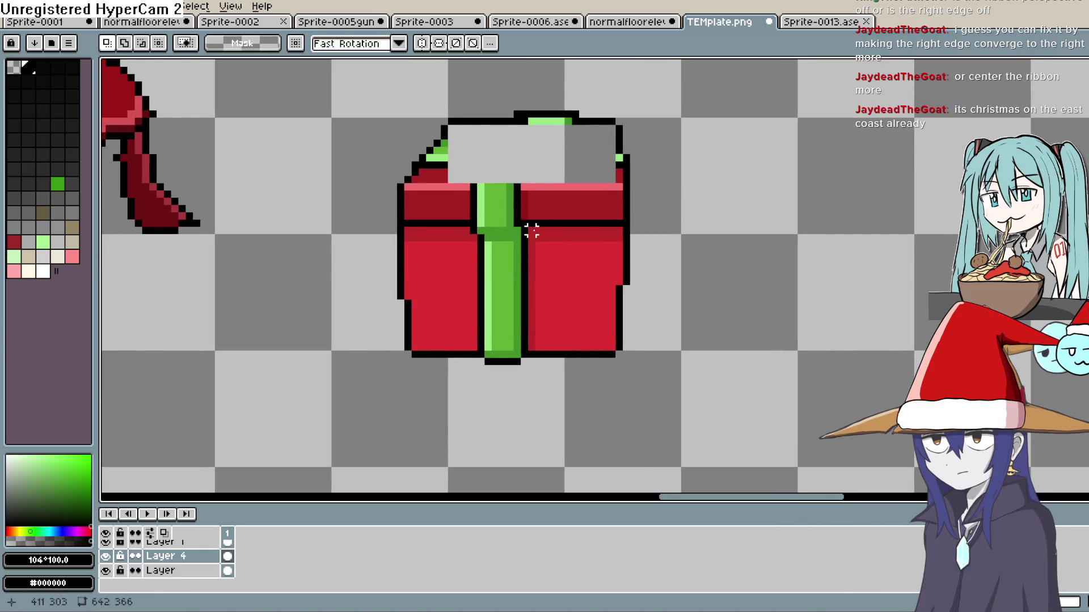
# - Try selecting the one-pixel top rows along the right and left box halves
pyautogui.scroll(-1, 538, 237)
pyautogui.scroll(4, 533, 239)
pyautogui.moveTo(525, 212); pyautogui.dragTo(713, 218)
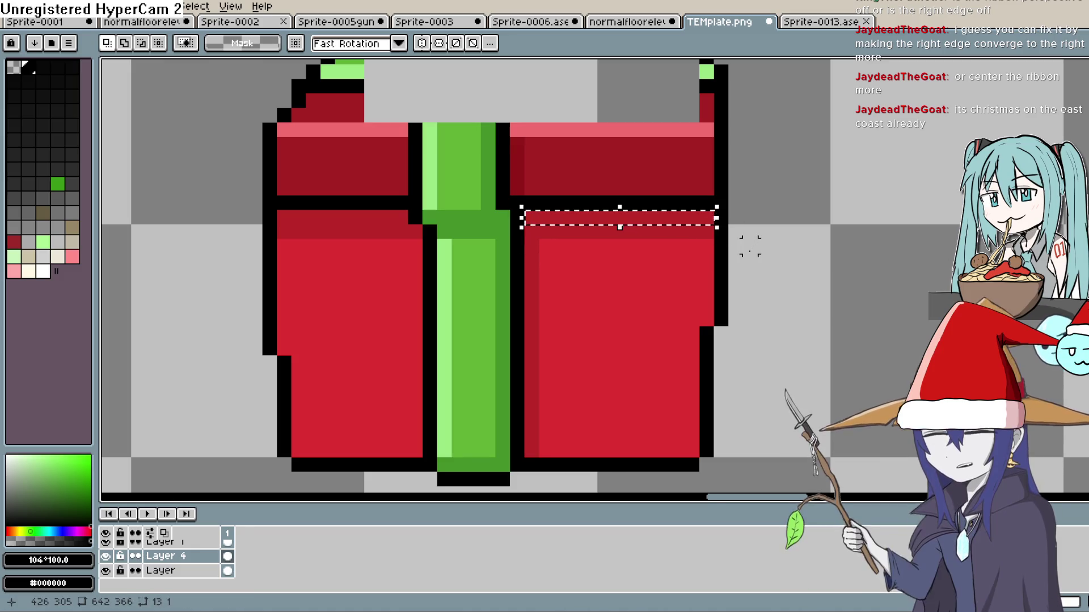
pyautogui.hotkey('ctrl', 'd')
pyautogui.moveTo(278, 215); pyautogui.dragTo(409, 218)
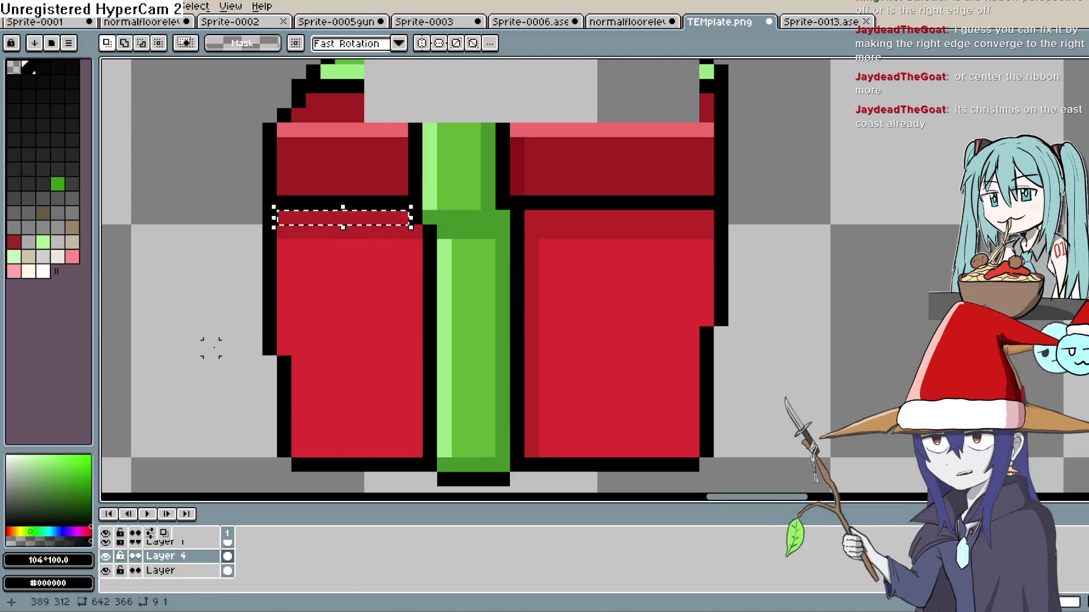
pyautogui.press('space')
pyautogui.scroll(-2, 539, 250)
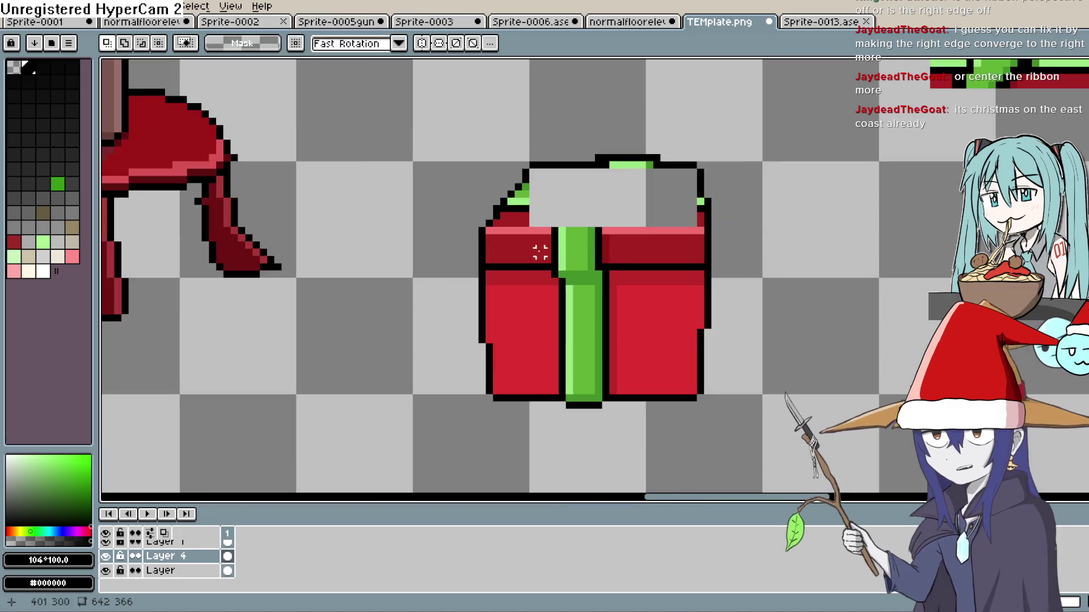
# - Select the gift's left half, shift it beside the ribbon, and clear the selections
pyautogui.moveTo(546, 146)
pyautogui.mouseDown()
pyautogui.moveTo(538, 227)
pyautogui.moveTo(483, 425)
pyautogui.moveTo(448, 434)
pyautogui.mouseUp()
pyautogui.moveTo(493, 374); pyautogui.dragTo(474, 376)
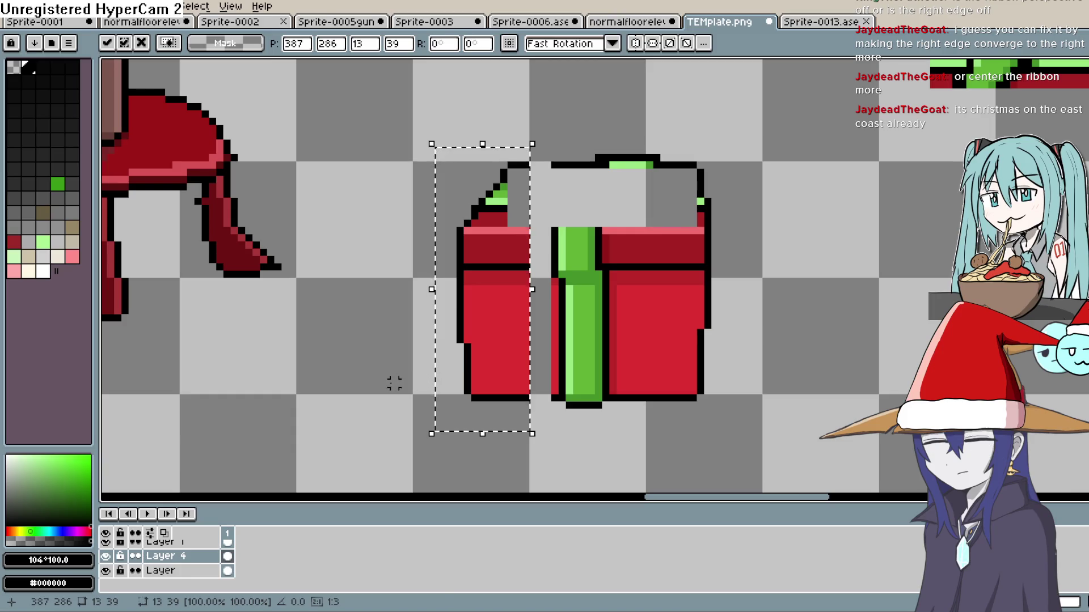
pyautogui.click(554, 282)
pyautogui.moveTo(554, 287); pyautogui.dragTo(465, 282)
pyautogui.hotkey('ctrl', 'd')
pyautogui.moveTo(612, 282)
pyautogui.mouseDown()
pyautogui.moveTo(702, 282)
pyautogui.moveTo(728, 310)
pyautogui.moveTo(702, 343)
pyautogui.mouseUp()
pyautogui.hotkey('ctrl', 'd')
pyautogui.press('b')
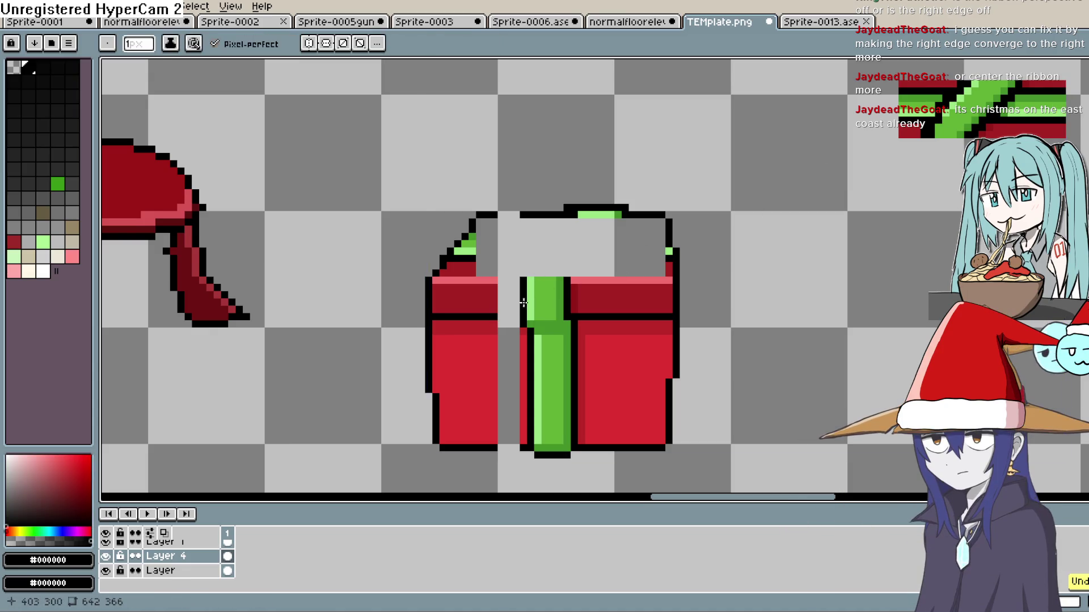
# - Extend the black outline and the pink highlight row across to the ribbon
pyautogui.moveTo(517, 317); pyautogui.dragTo(504, 316)
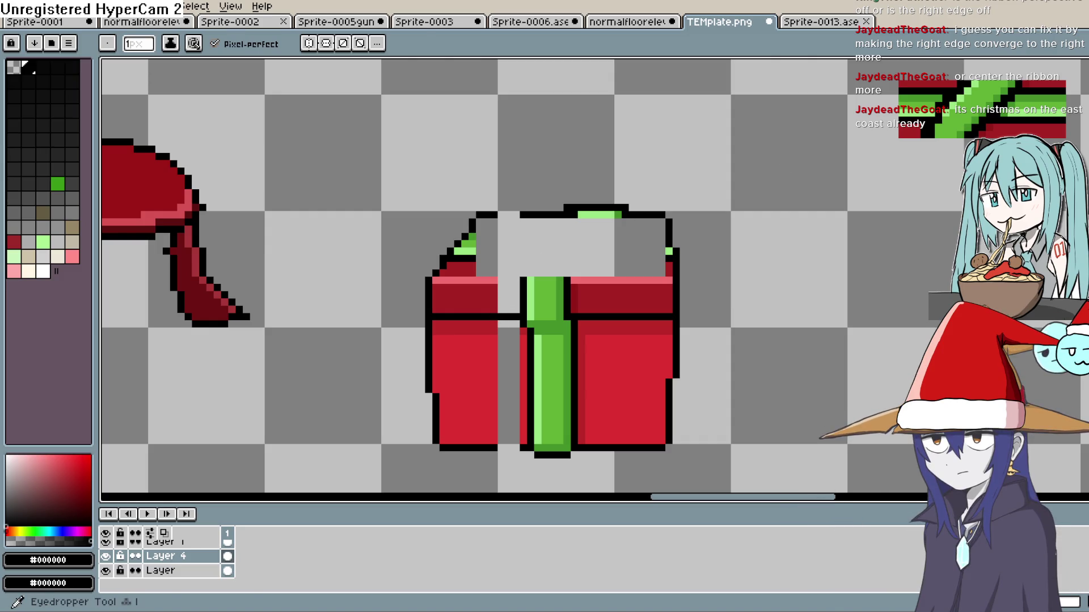
pyautogui.click(490, 280)
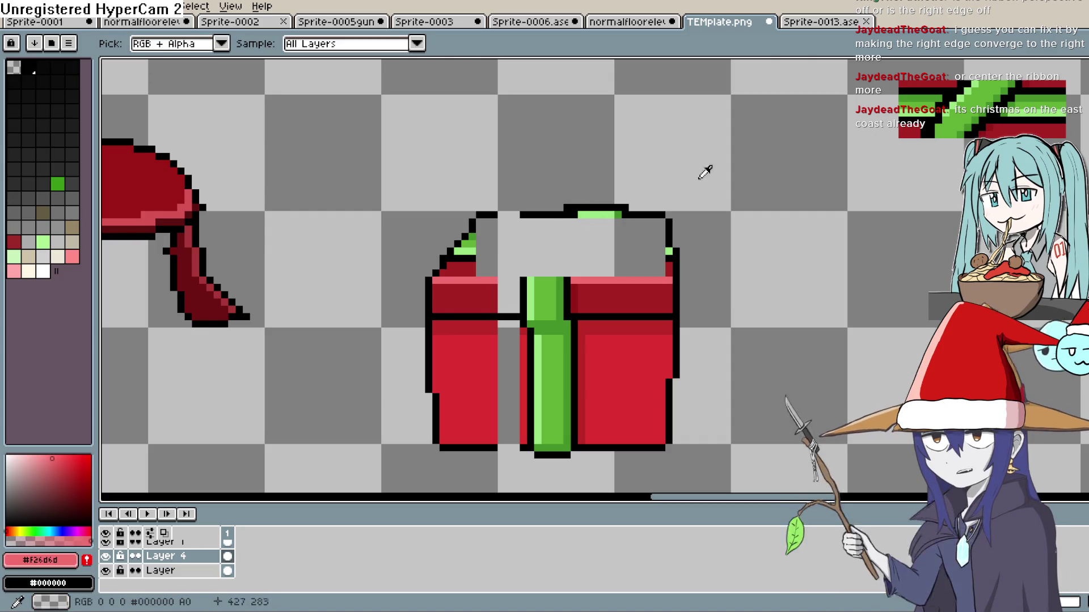
pyautogui.press('b')
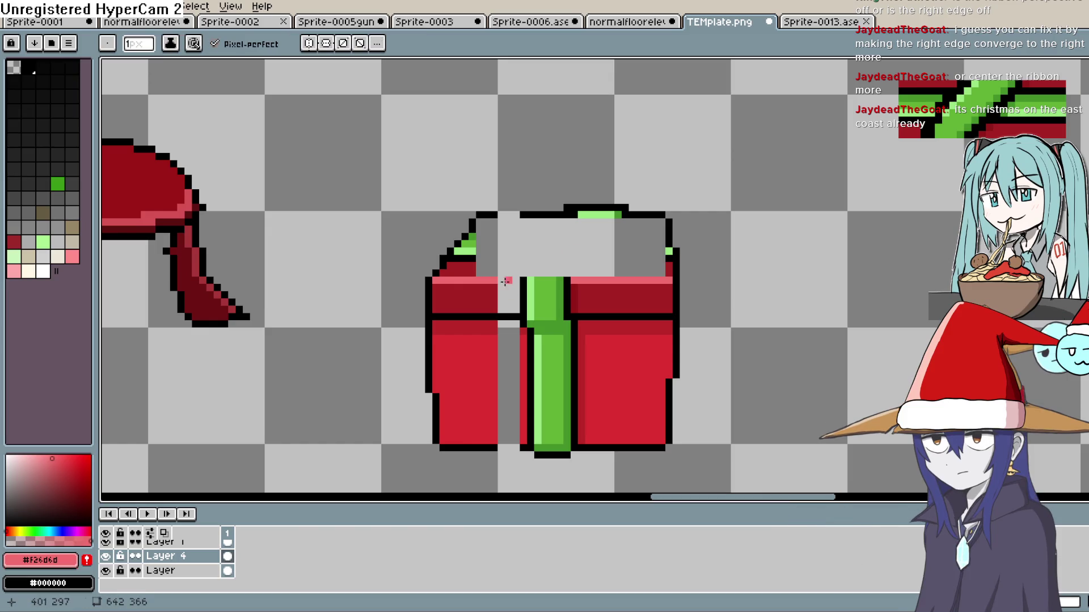
pyautogui.click(515, 280)
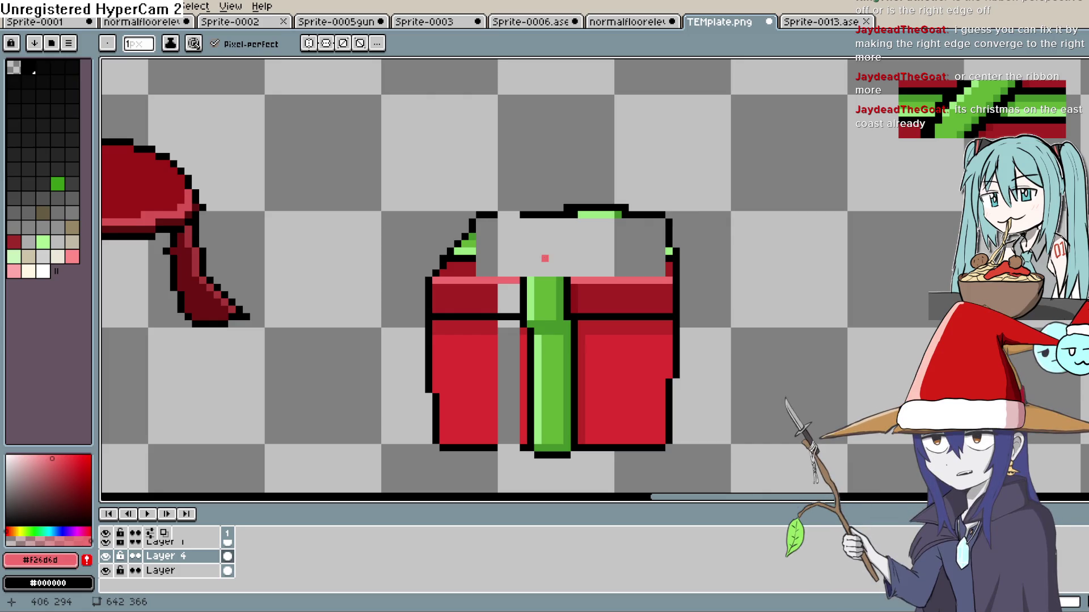
pyautogui.press('i')
pyautogui.click(486, 289)
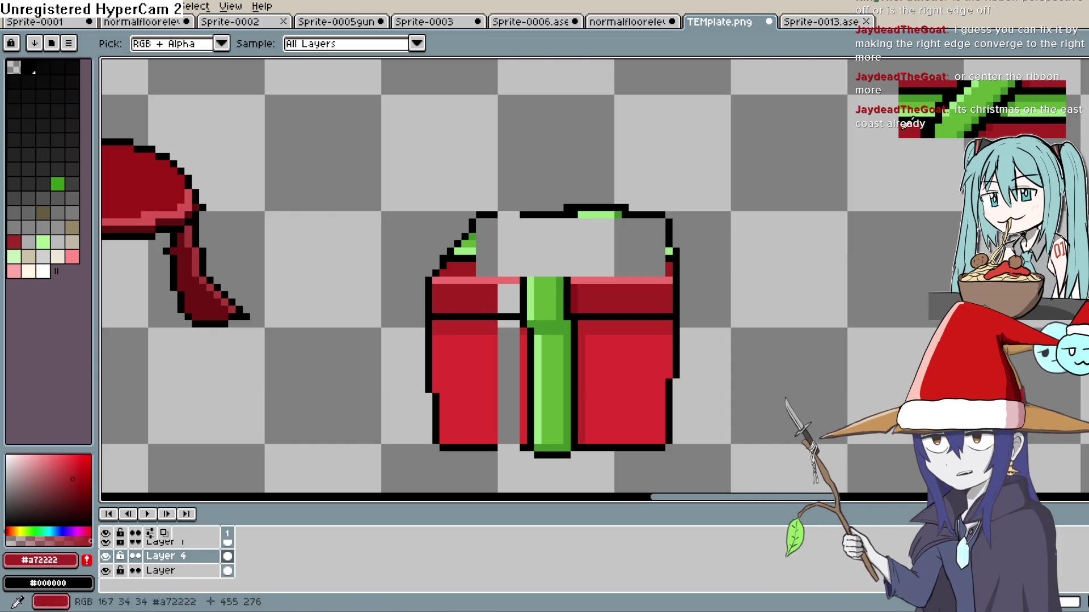
pyautogui.press('e')
pyautogui.press('i')
pyautogui.press('b')
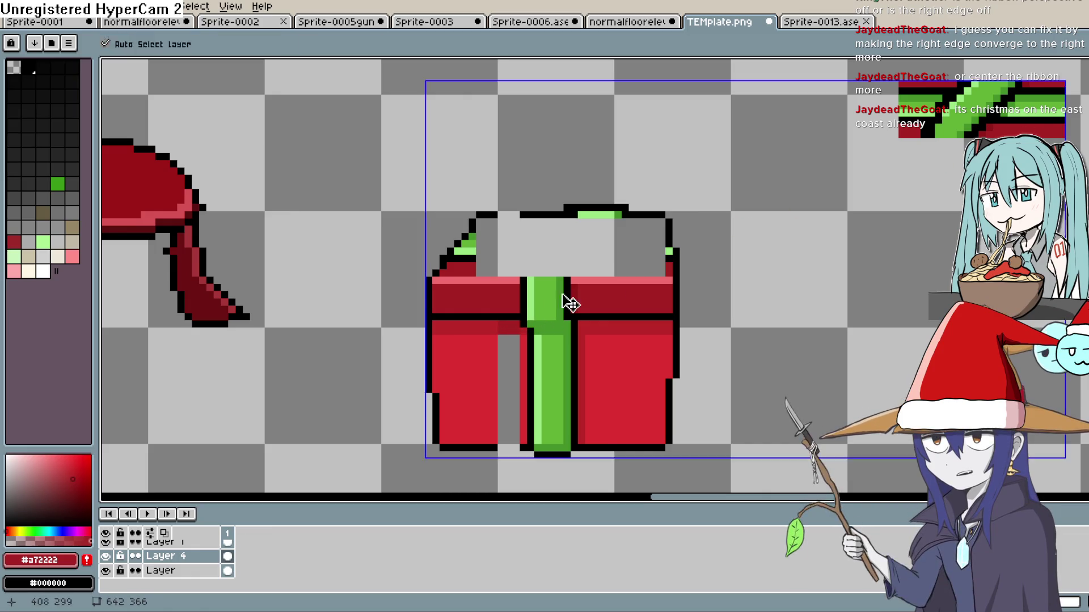
# - Sample the gift's main red and fill the grey gap in the left panel
pyautogui.press('i')
pyautogui.click(498, 316)
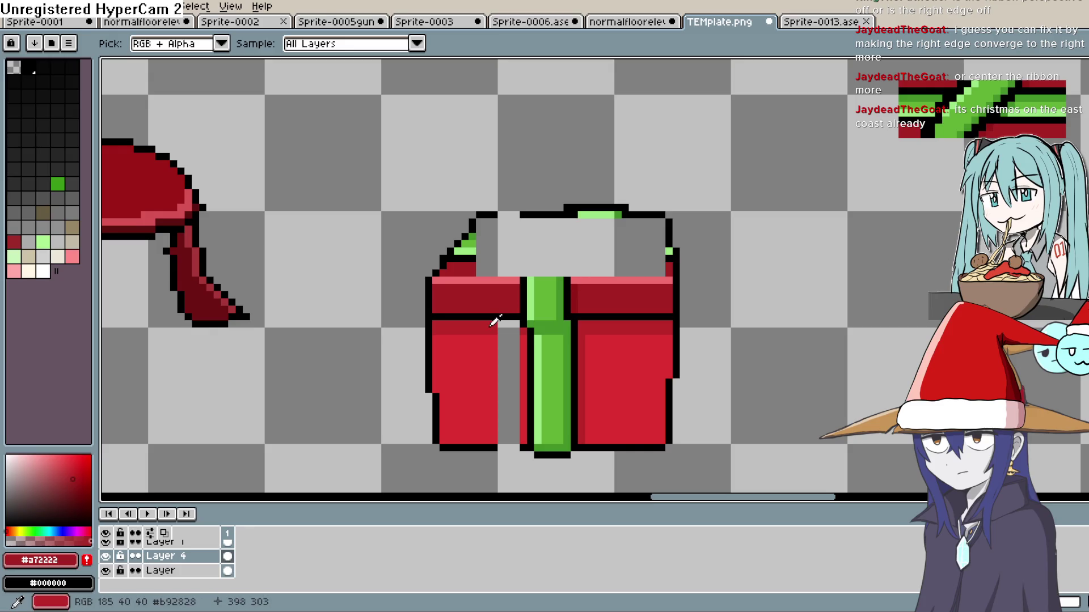
pyautogui.press('b')
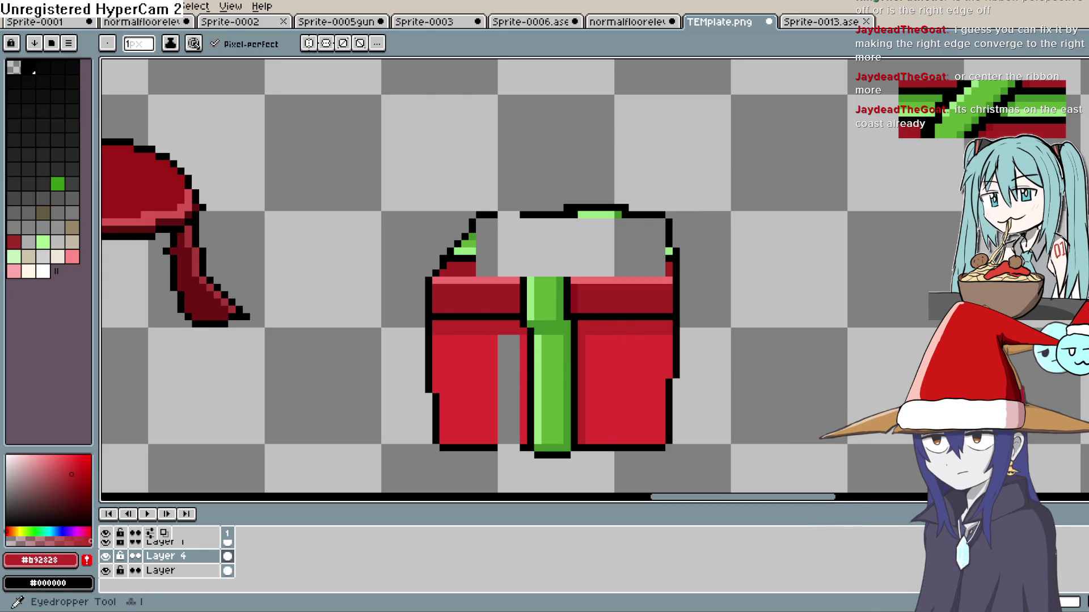
pyautogui.click(531, 440)
pyautogui.press('b')
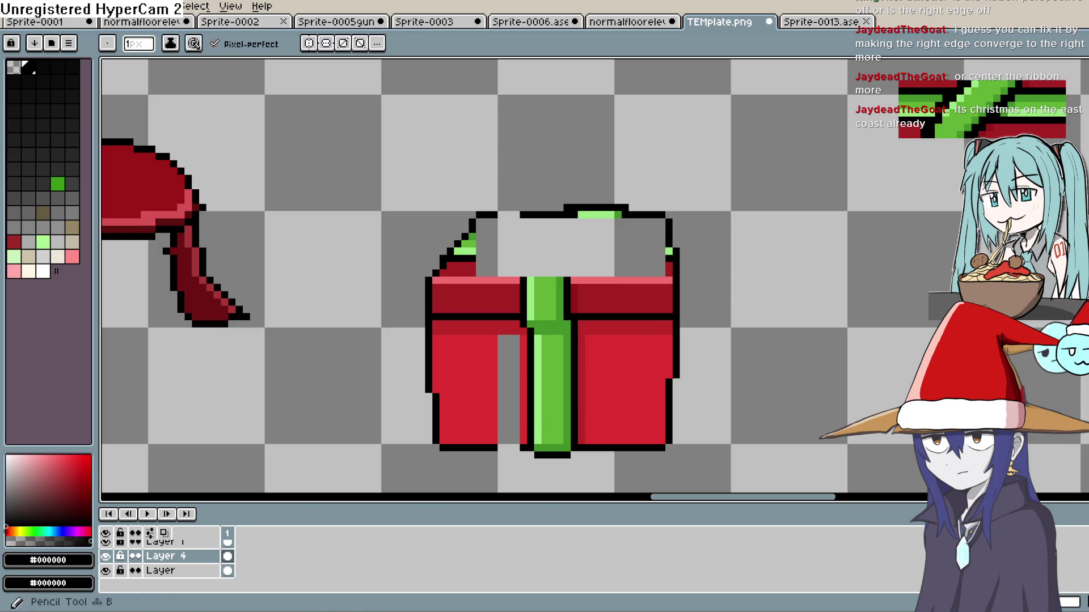
pyautogui.press('i')
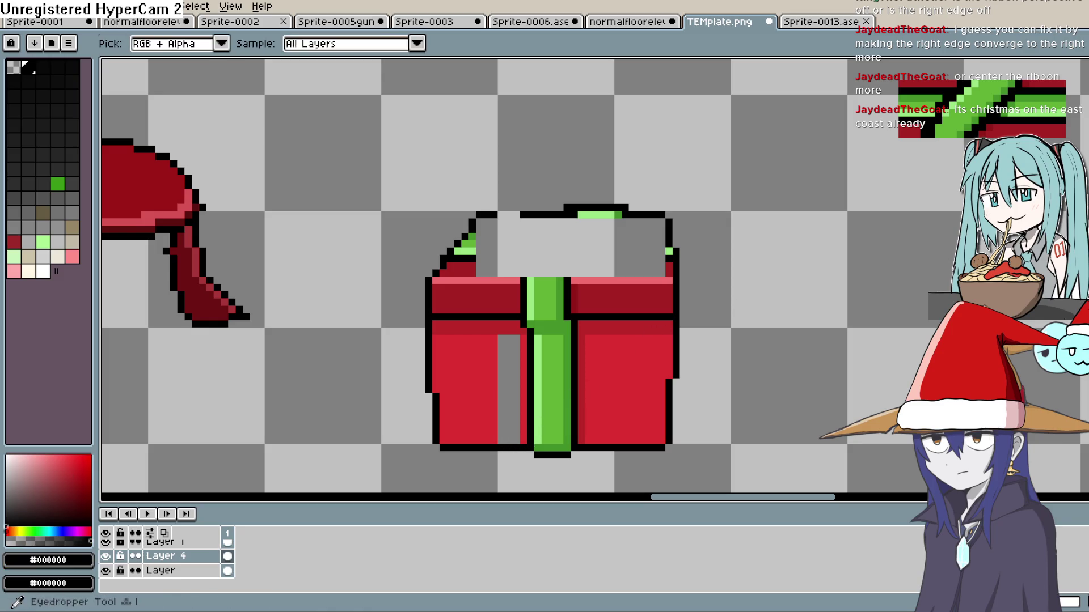
pyautogui.click(478, 389)
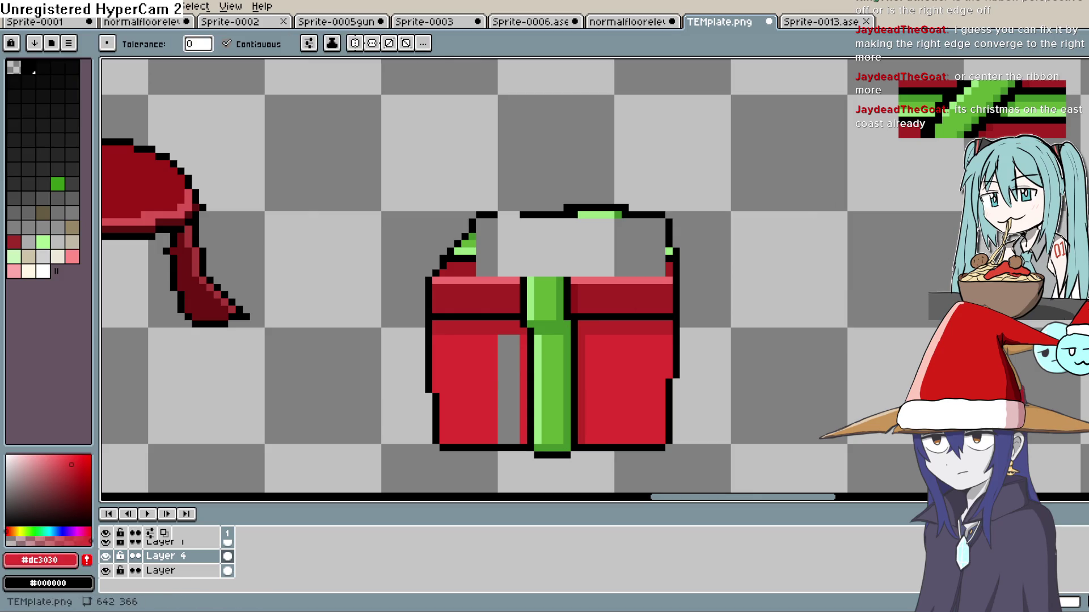
pyautogui.click(509, 393)
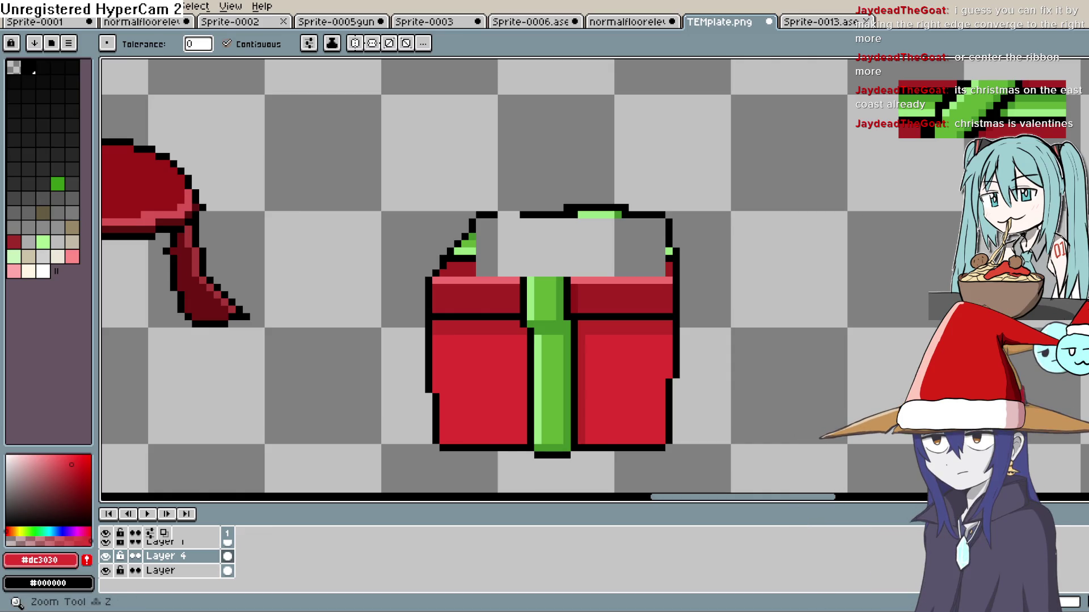
pyautogui.press('i')
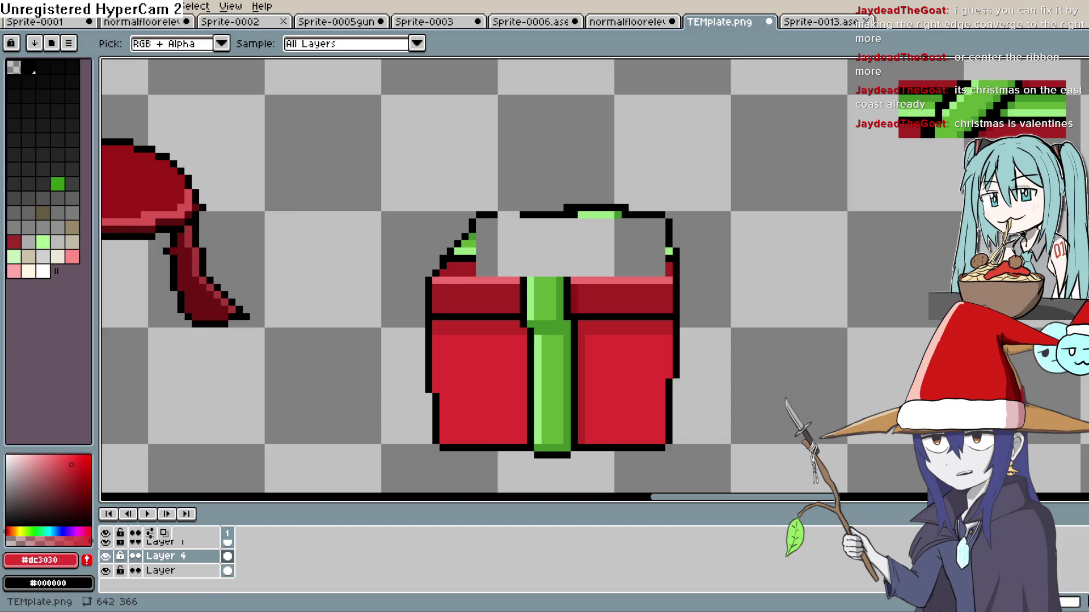
pyautogui.press('b')
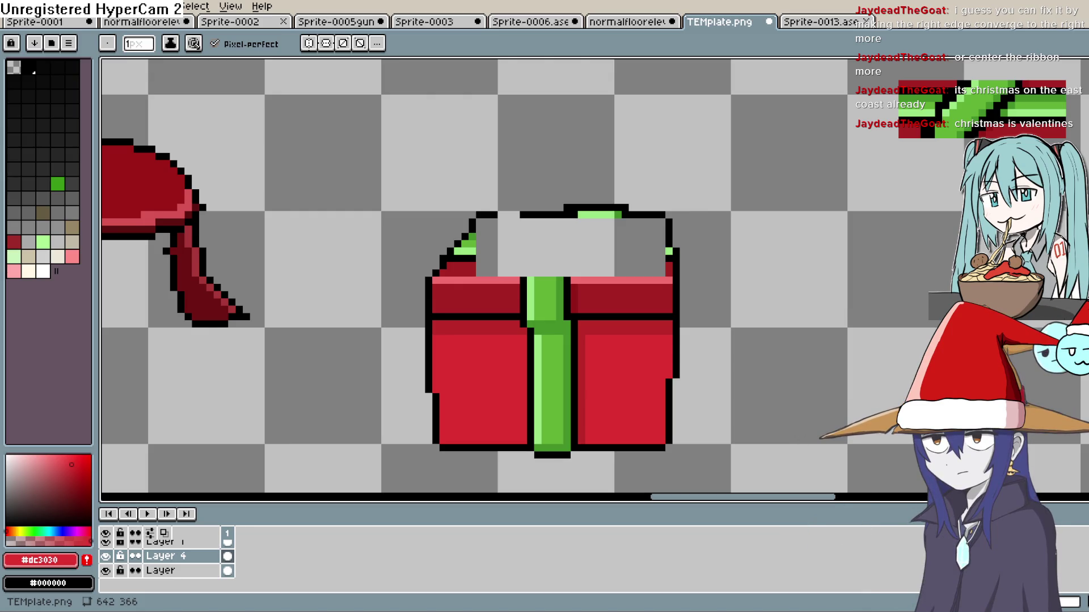
pyautogui.press('i')
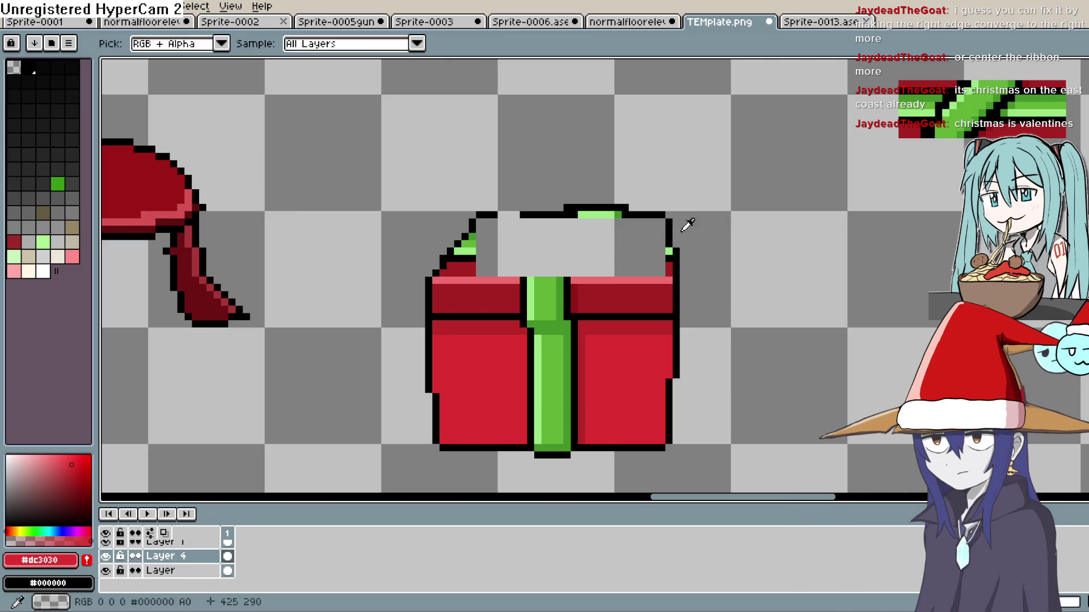
pyautogui.click(570, 280)
pyautogui.press('b')
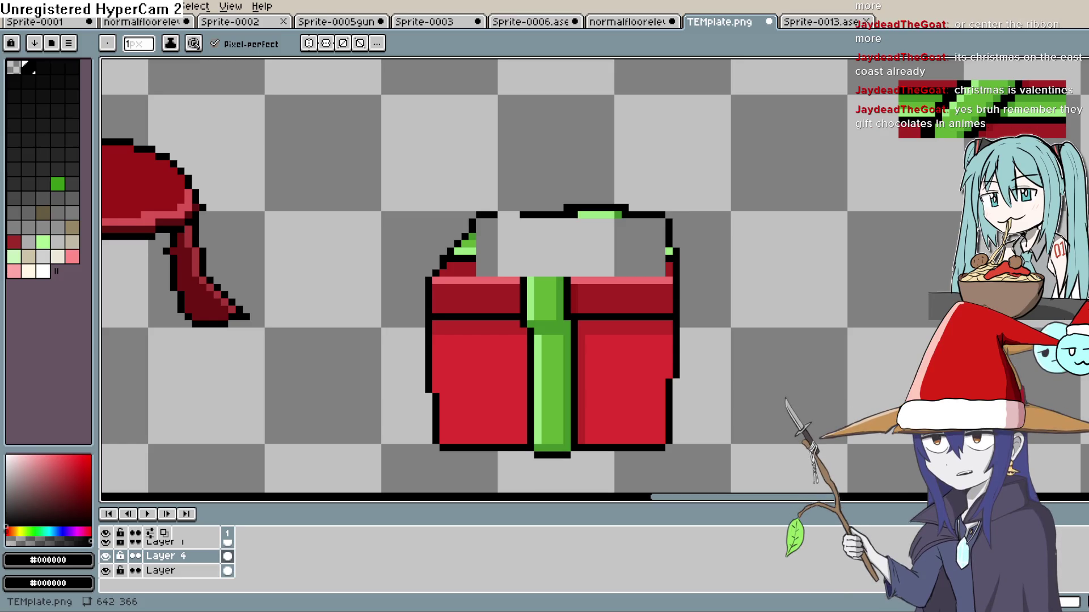
# - Recentre on the gift and try a black ribbon outline up the lid, then undo it
pyautogui.moveTo(567, 272); pyautogui.dragTo(541, 282)
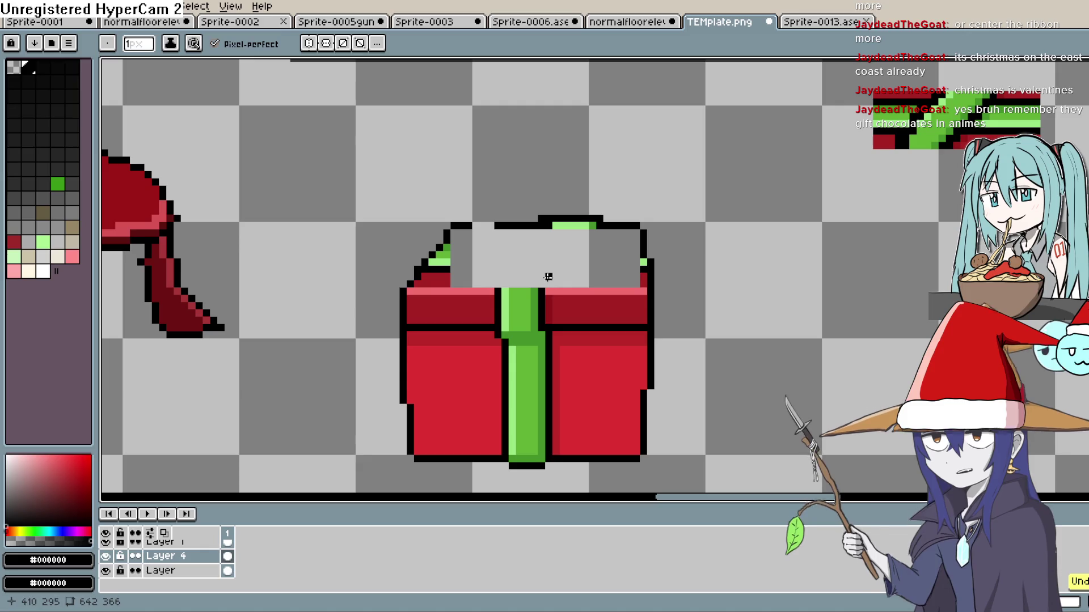
pyautogui.moveTo(542, 256); pyautogui.dragTo(541, 238)
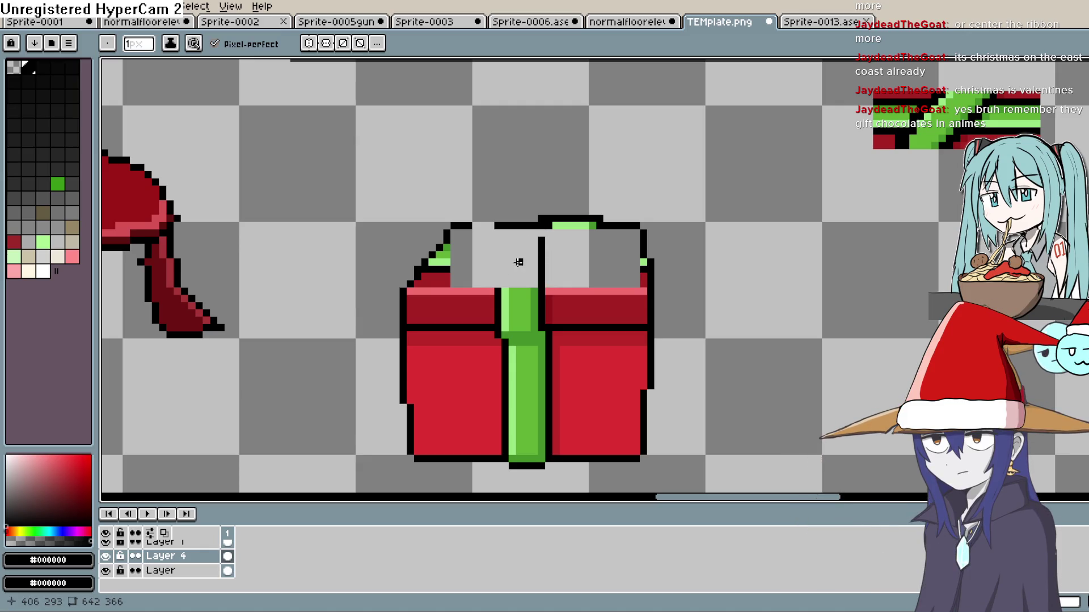
pyautogui.hotkey('ctrl', 'z')
pyautogui.hotkey('ctrl', 'z')
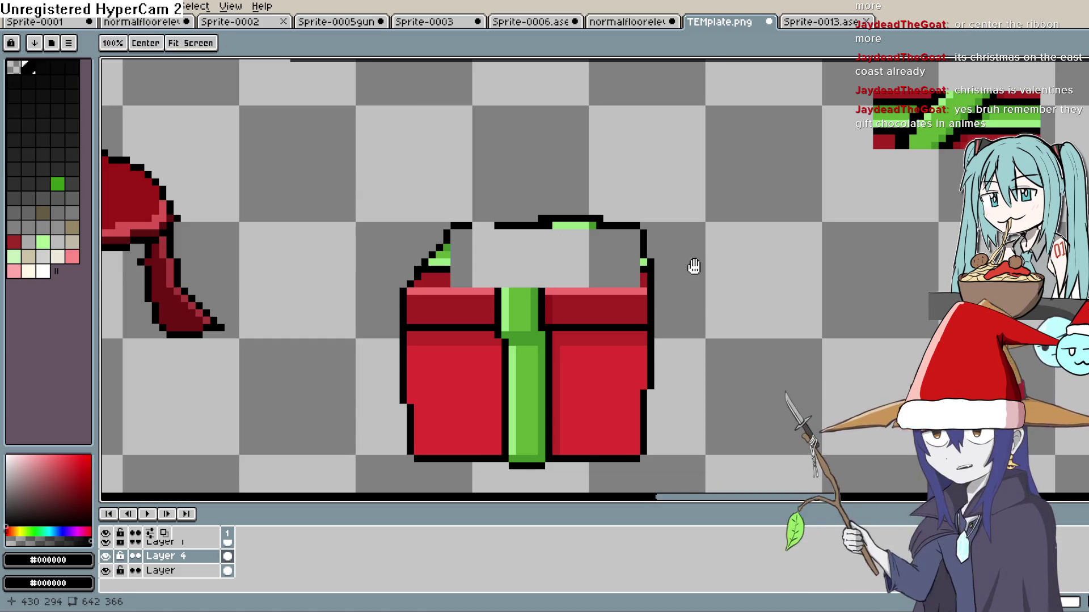
pyautogui.scroll(-5, 678, 239)
pyautogui.scroll(3, 675, 240)
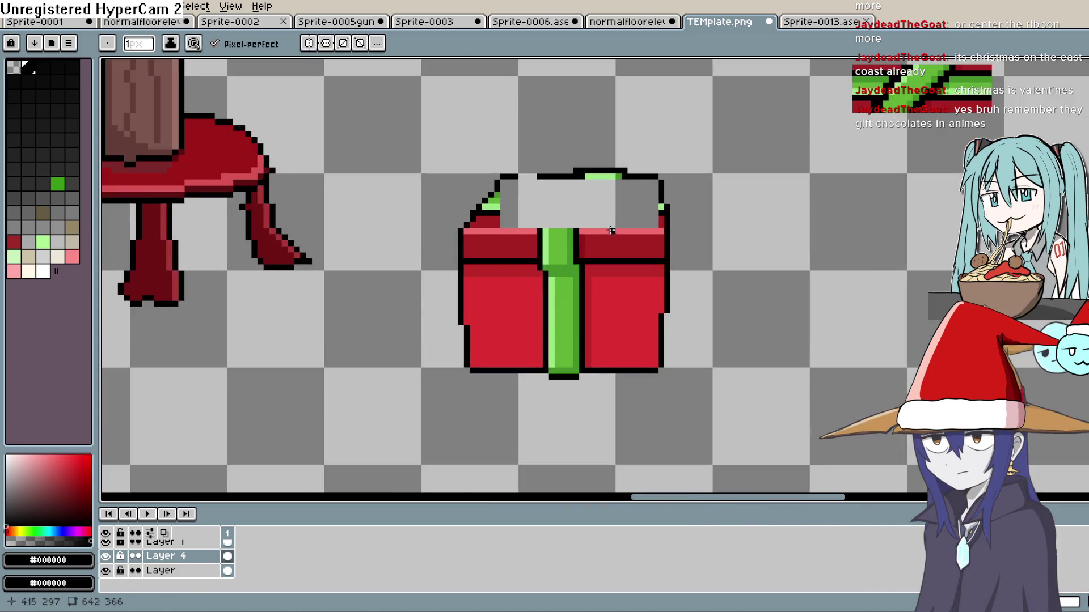
# - Lasso the lid's top-left green stripe and place a copy across the lid
pyautogui.click(1080, 66)
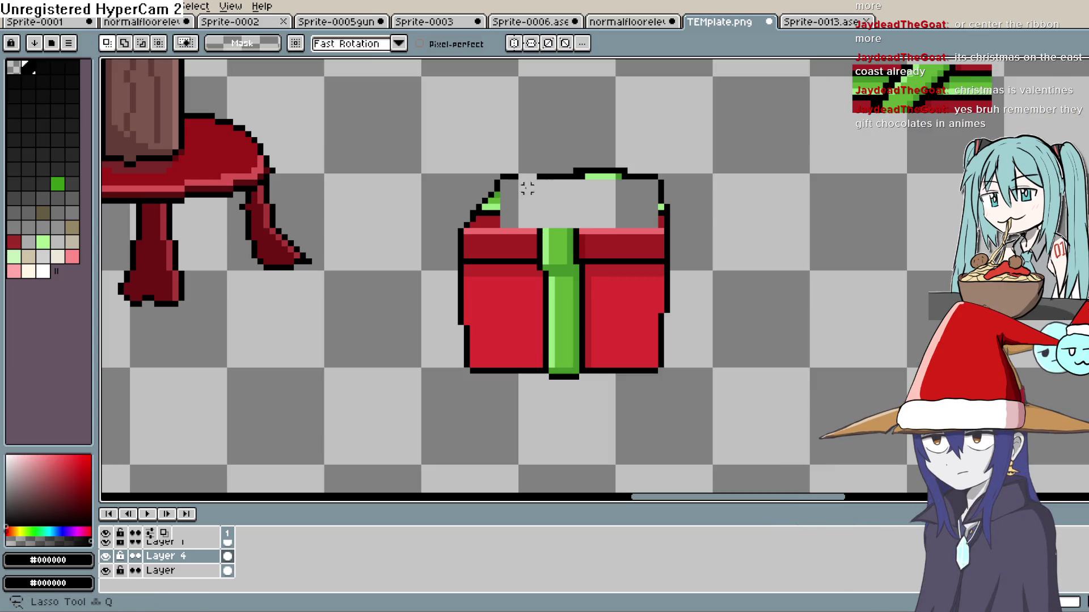
pyautogui.moveTo(510, 175)
pyautogui.mouseDown()
pyautogui.moveTo(462, 232)
pyautogui.moveTo(514, 143)
pyautogui.mouseUp()
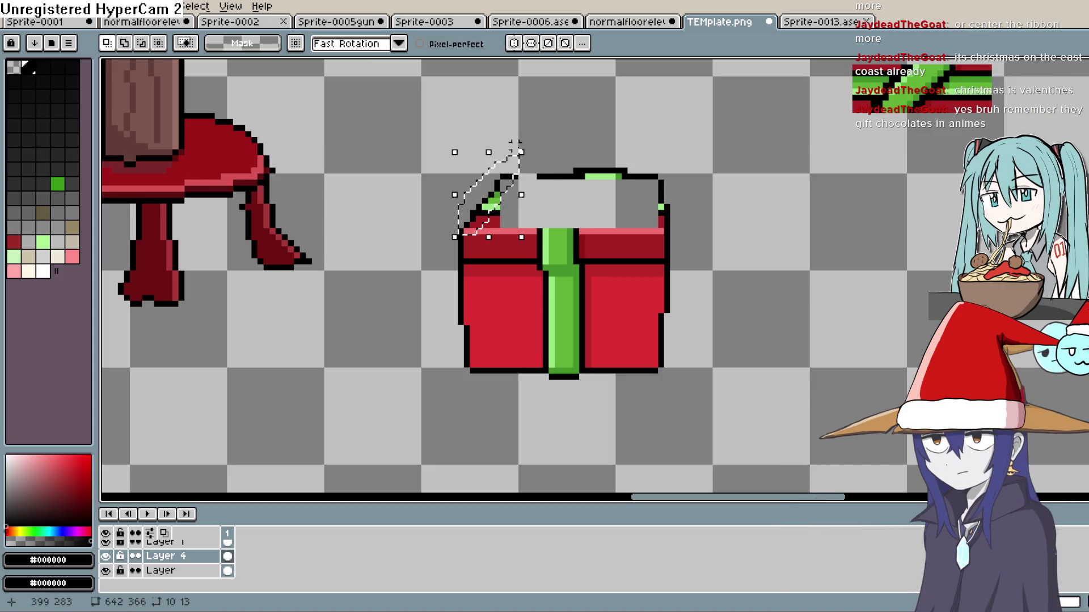
pyautogui.moveTo(499, 195)
pyautogui.mouseDown()
pyautogui.moveTo(553, 205)
pyautogui.moveTo(583, 187)
pyautogui.moveTo(479, 189)
pyautogui.moveTo(579, 192)
pyautogui.mouseUp()
pyautogui.press('Return')
pyautogui.hotkey('ctrl', 'z')
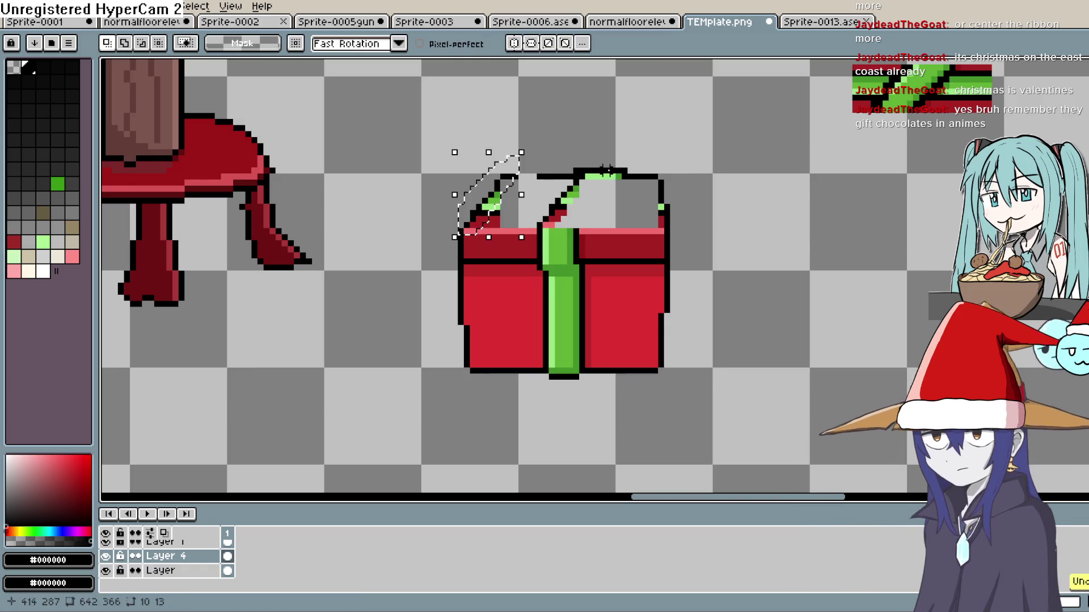
pyautogui.moveTo(497, 209); pyautogui.dragTo(618, 198)
pyautogui.press('Escape')
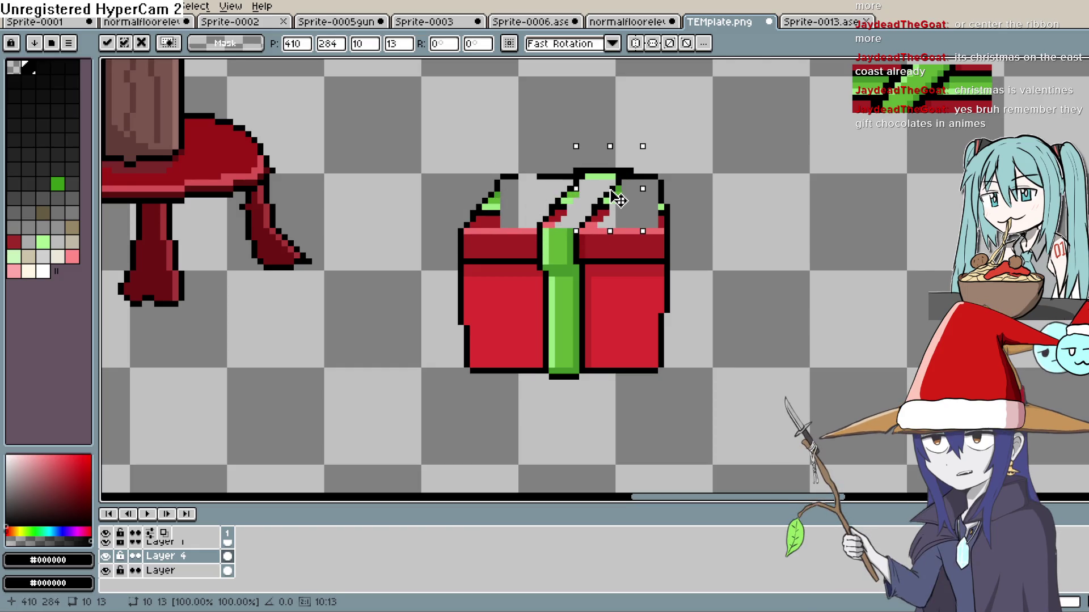
pyautogui.click(746, 211)
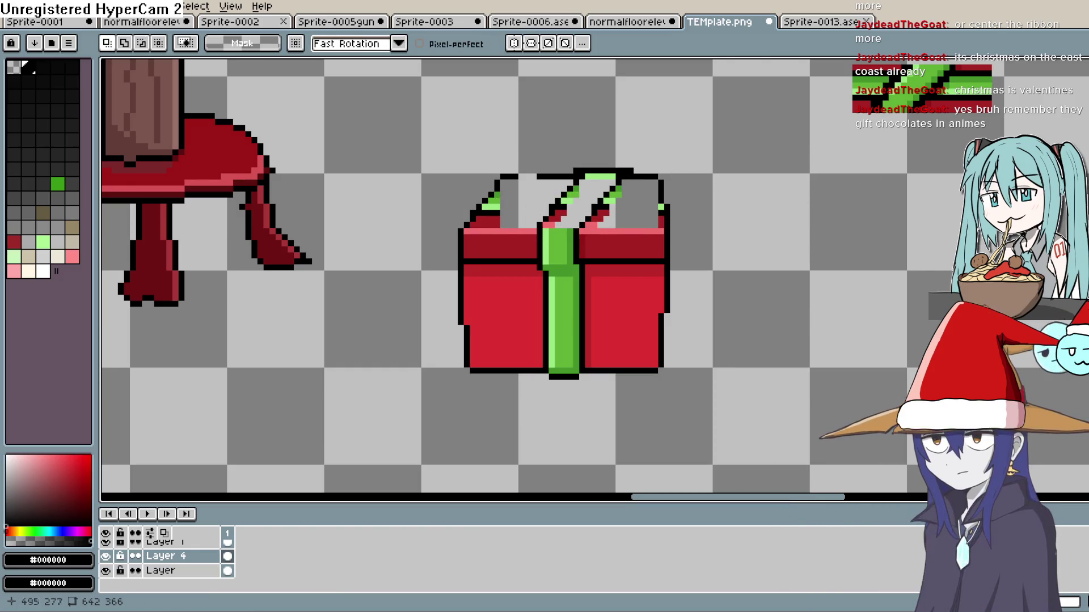
# - Outline the copied diagonal stripe's right edge in black with the Pencil
pyautogui.press('i')
pyautogui.press('b')
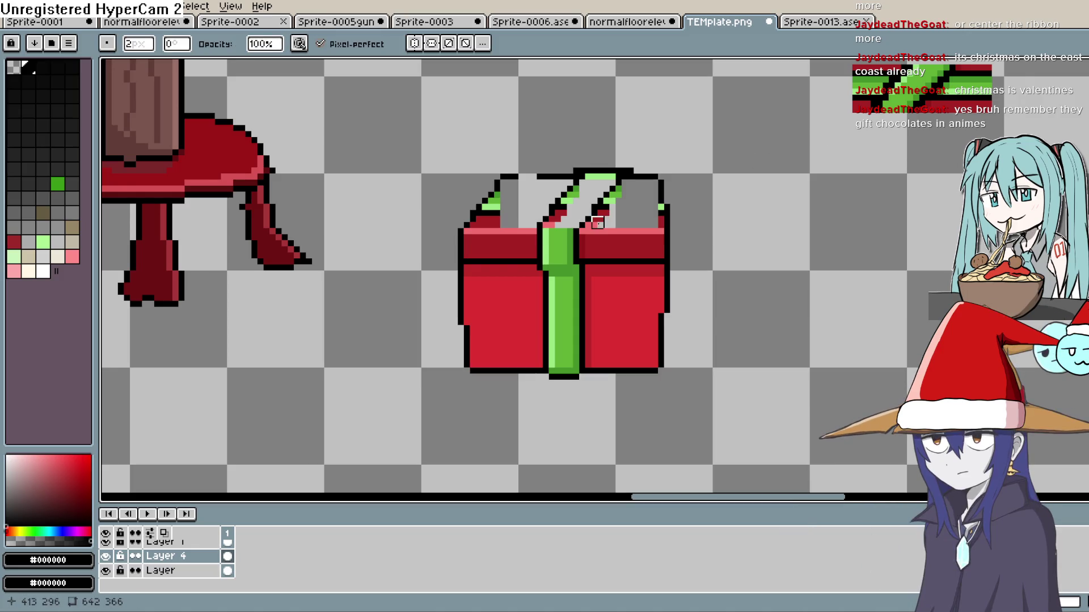
pyautogui.moveTo(602, 215); pyautogui.dragTo(616, 210)
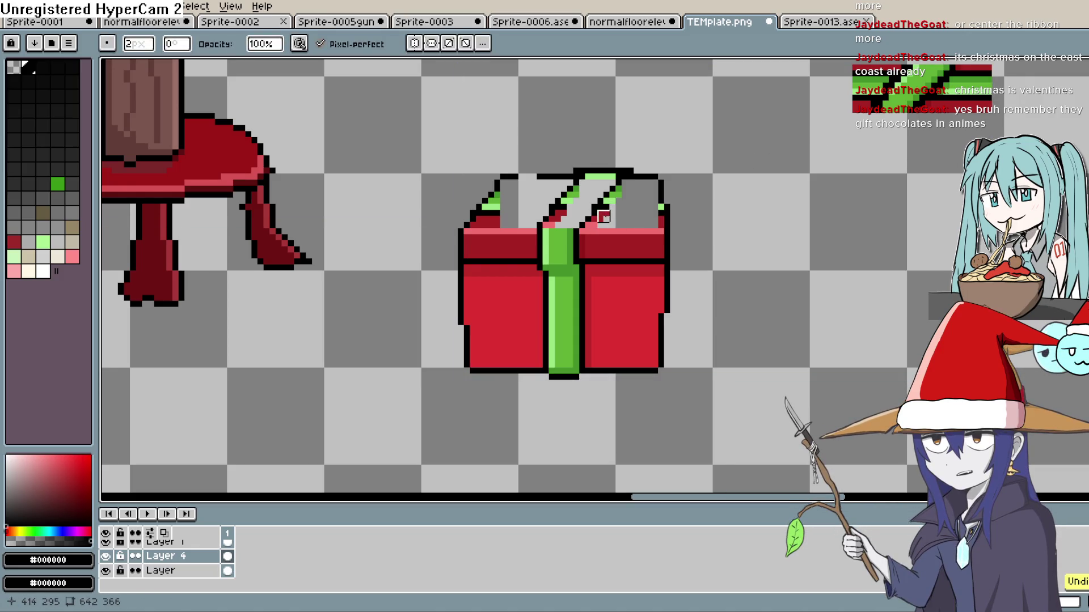
pyautogui.click(603, 210)
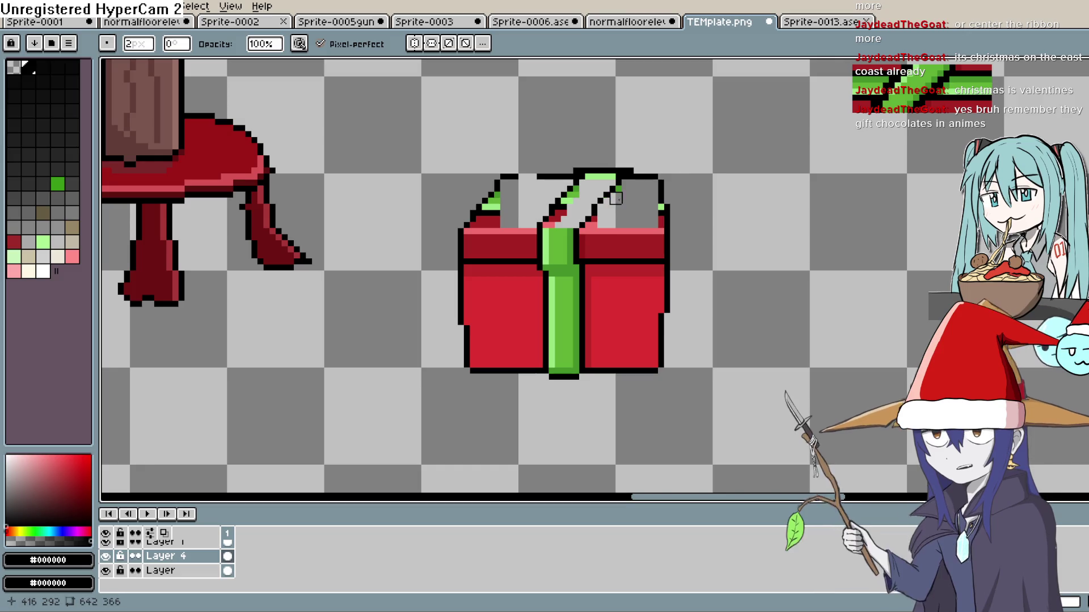
pyautogui.moveTo(618, 184); pyautogui.dragTo(598, 222)
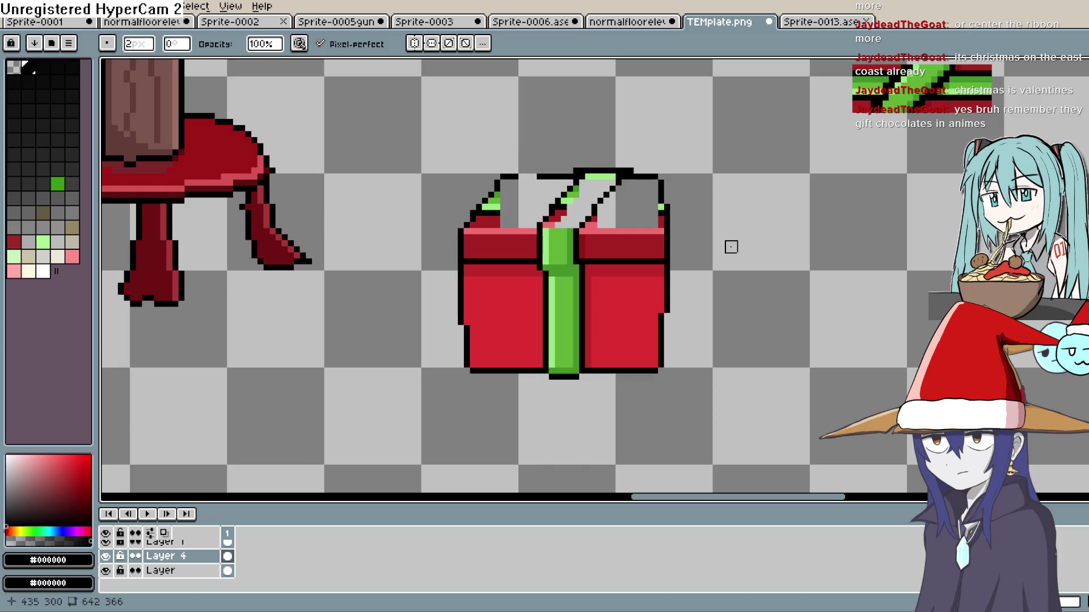
pyautogui.hscroll(-2, 703, 252)
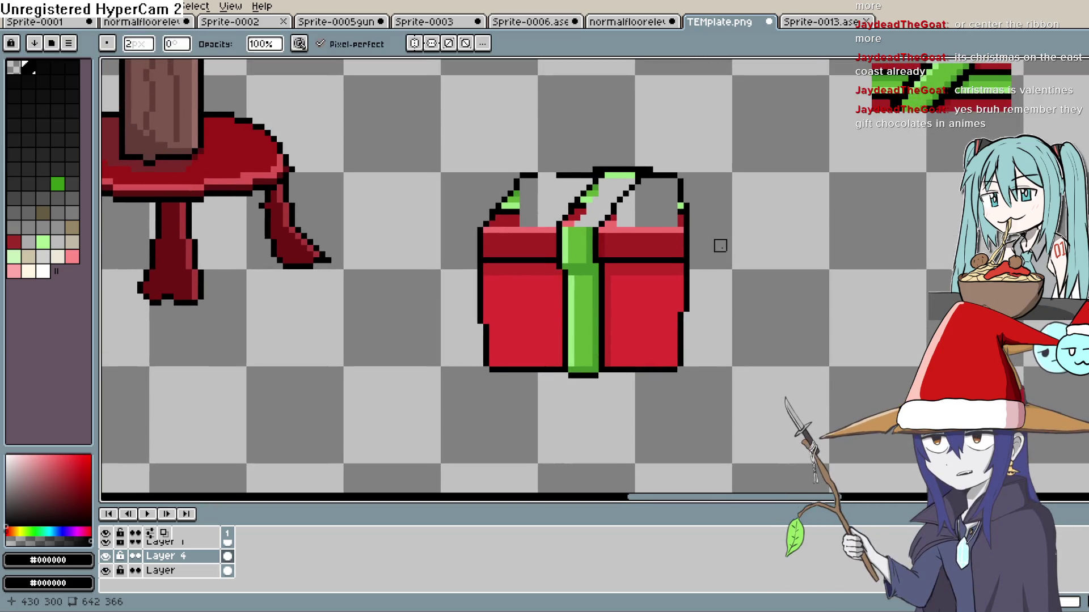
pyautogui.click(1045, 129)
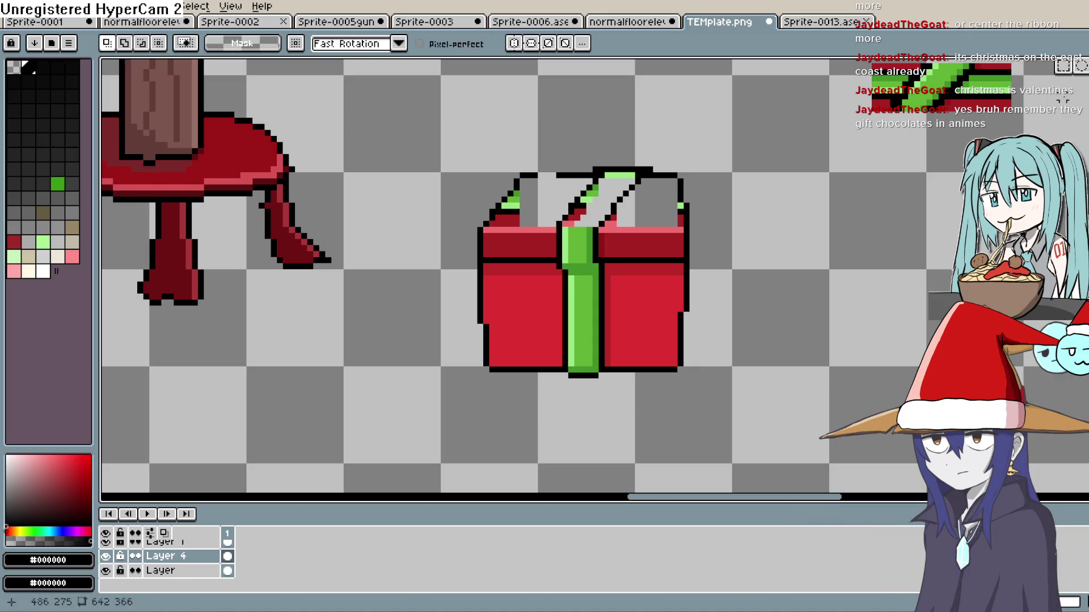
# - Copy a lid strip to the lid's right end, nudging it into place and committing
pyautogui.moveTo(534, 193)
pyautogui.mouseDown()
pyautogui.moveTo(482, 227)
pyautogui.moveTo(522, 156)
pyautogui.moveTo(558, 170)
pyautogui.mouseUp()
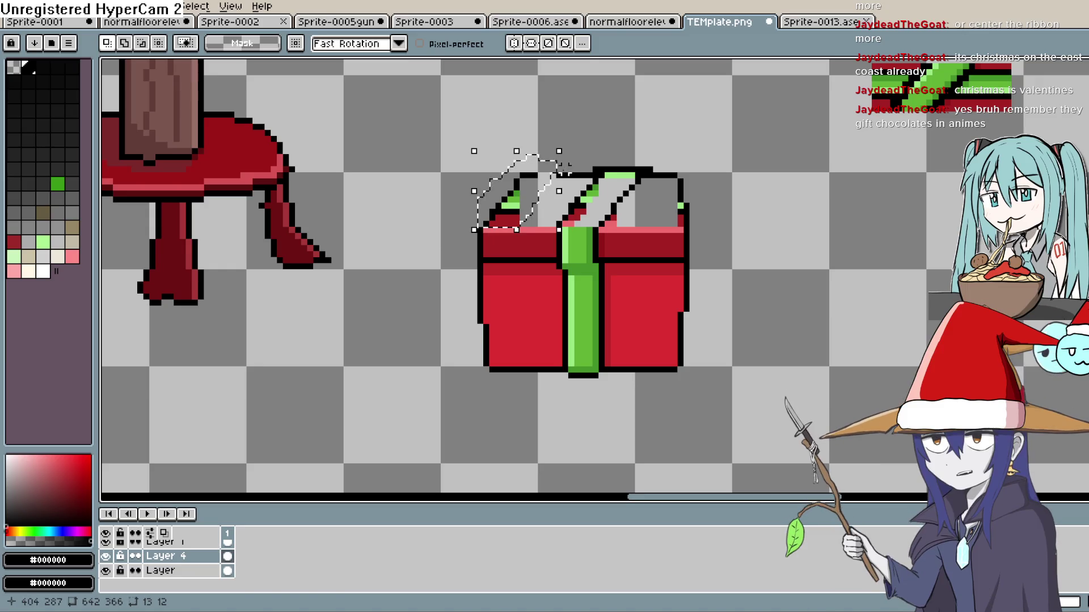
pyautogui.moveTo(521, 218)
pyautogui.mouseDown()
pyautogui.moveTo(702, 227)
pyautogui.moveTo(680, 221)
pyautogui.mouseUp()
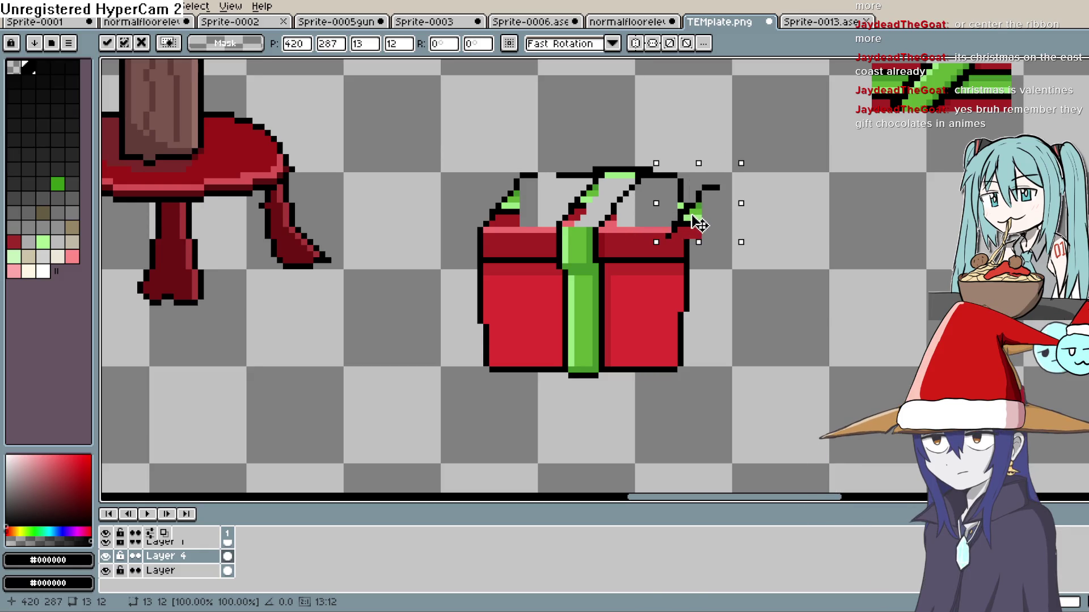
pyautogui.moveTo(688, 216); pyautogui.dragTo(711, 210)
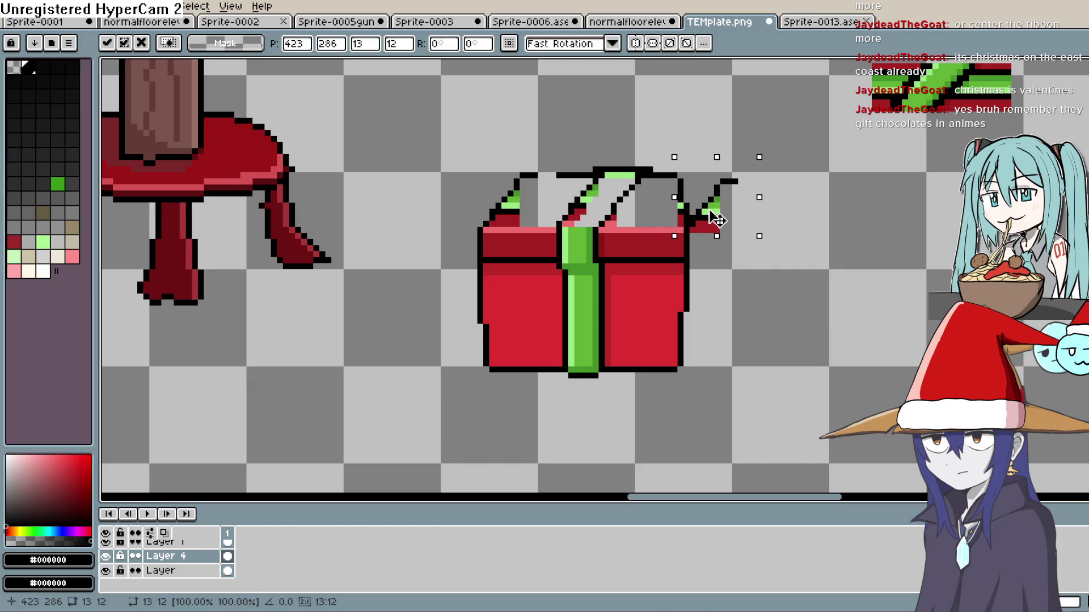
pyautogui.moveTo(710, 220); pyautogui.dragTo(680, 219)
pyautogui.press('Up')
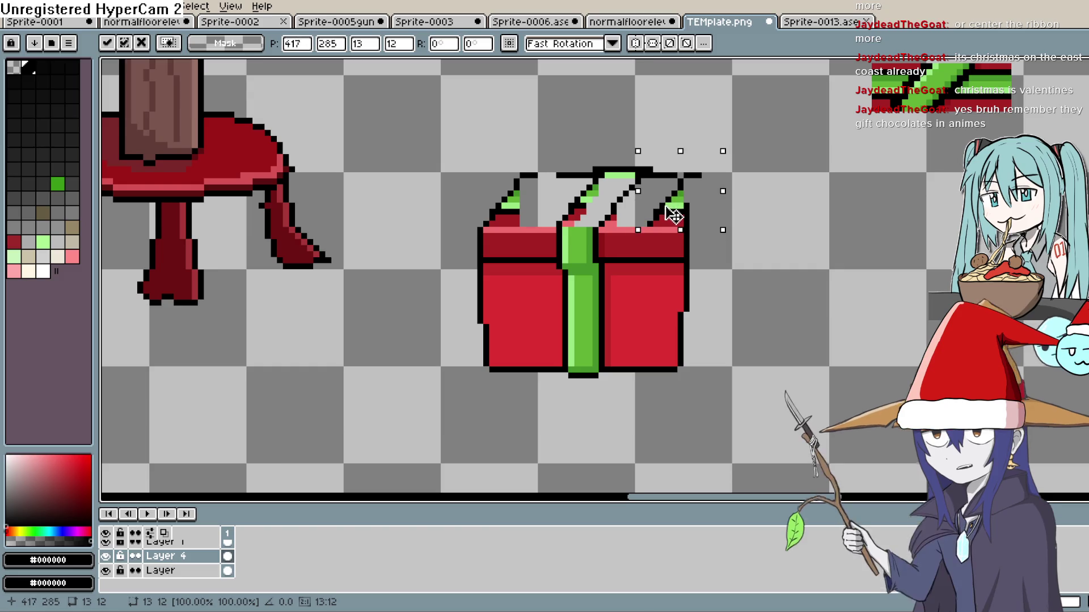
pyautogui.press('Right')
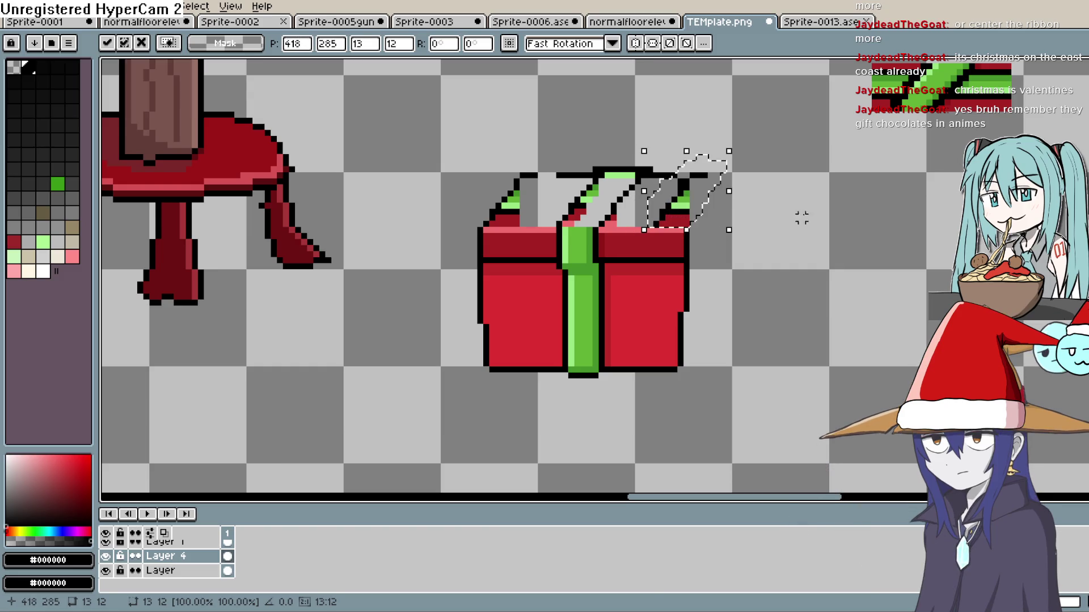
pyautogui.press('Return')
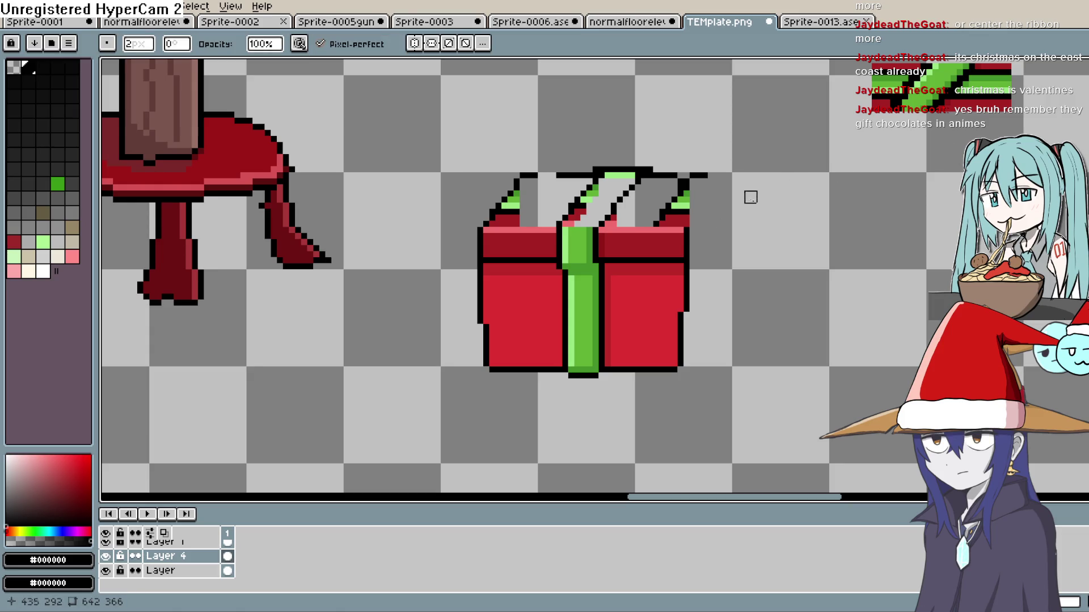
# - Draw lines down the box's right side and lid edge, and erase along the right edge
pyautogui.press('e')
pyautogui.moveTo(656, 229); pyautogui.dragTo(656, 367)
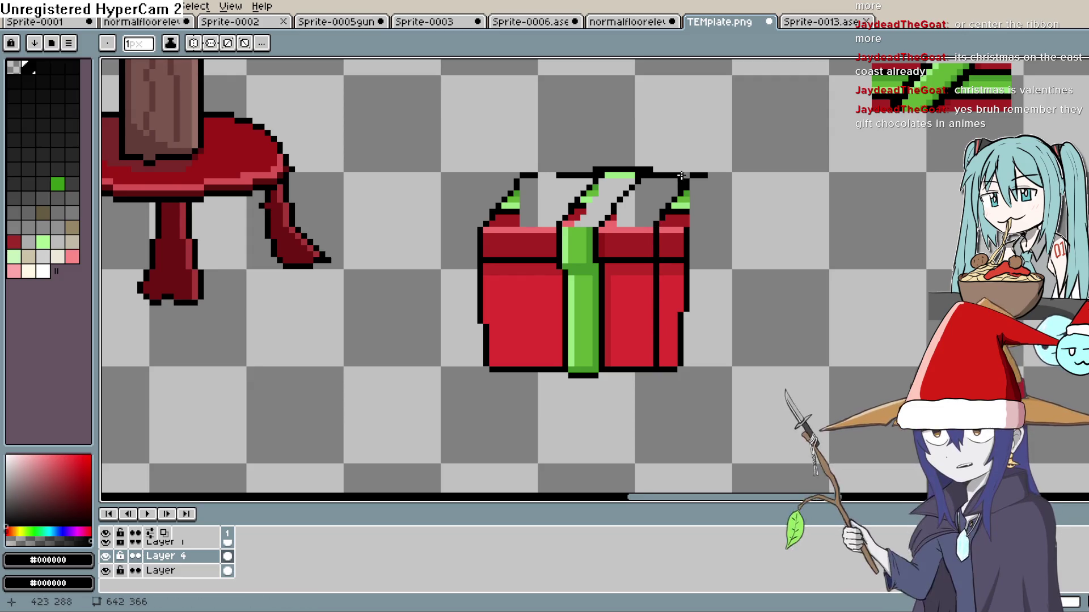
pyautogui.press('b')
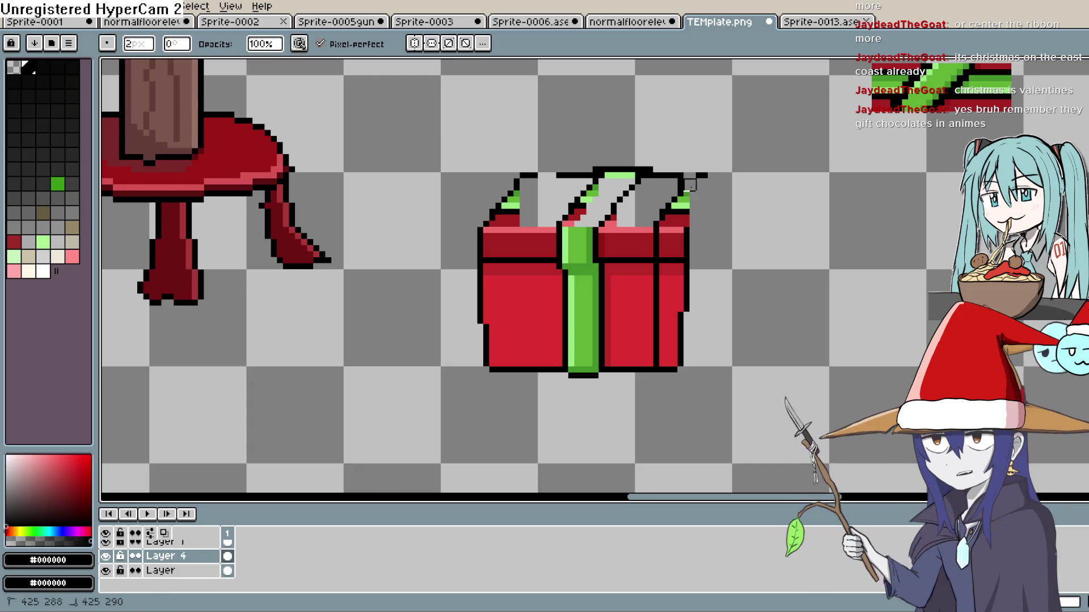
pyautogui.moveTo(681, 176); pyautogui.dragTo(682, 199)
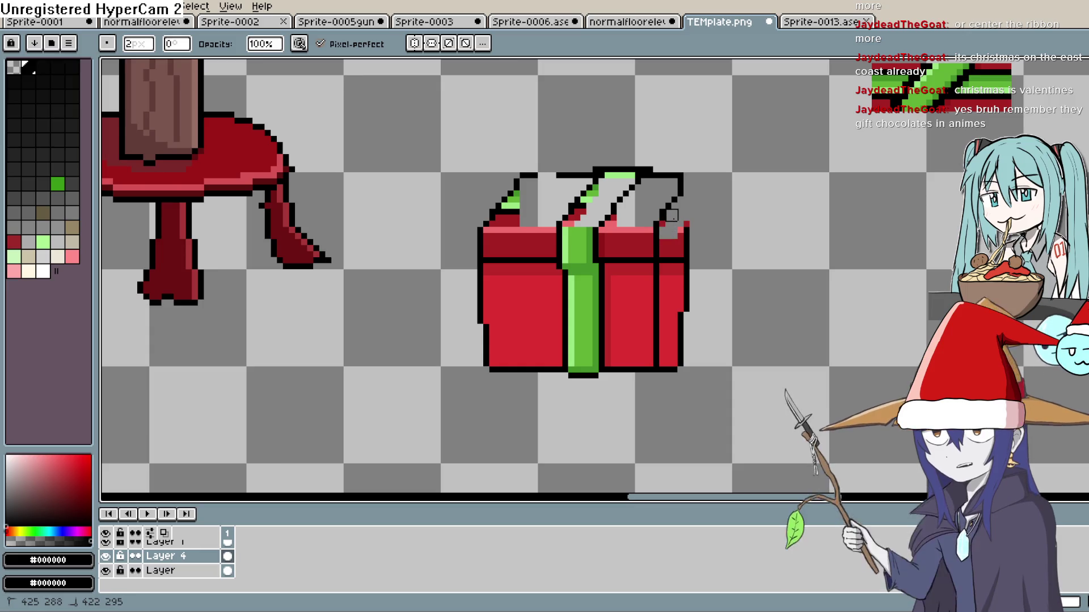
pyautogui.moveTo(666, 221)
pyautogui.mouseDown()
pyautogui.moveTo(681, 267)
pyautogui.moveTo(670, 303)
pyautogui.moveTo(666, 258)
pyautogui.moveTo(666, 367)
pyautogui.mouseUp()
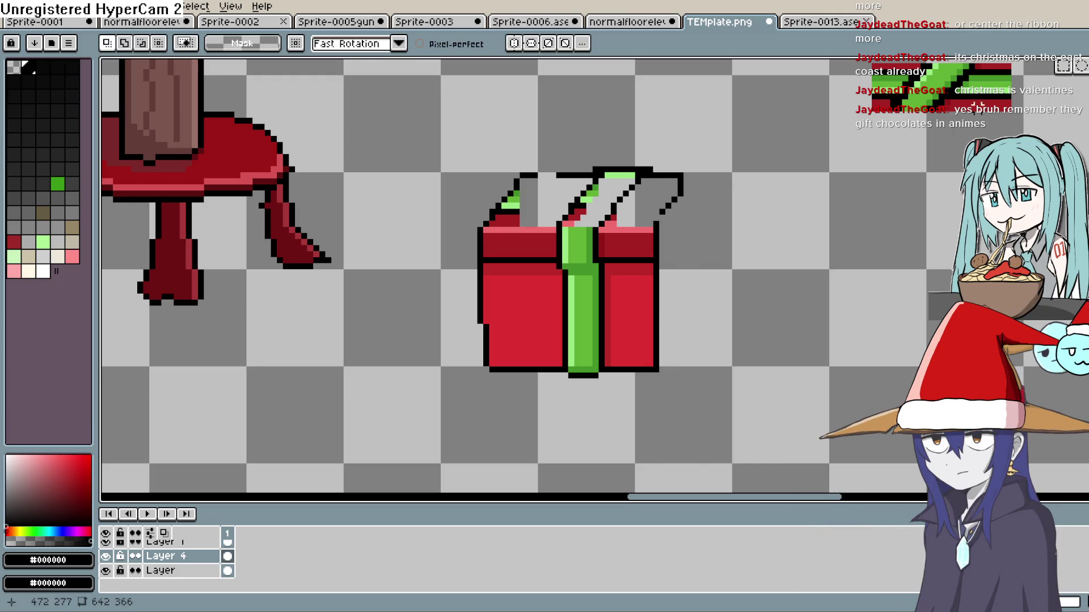
# - Polygonal-lasso a lid corner piece and paste it beside the box's base
pyautogui.hotkey('shift', 'q')
pyautogui.moveTo(516, 205)
pyautogui.mouseDown()
pyautogui.moveTo(675, 272)
pyautogui.moveTo(695, 362)
pyautogui.moveTo(692, 350)
pyautogui.mouseUp()
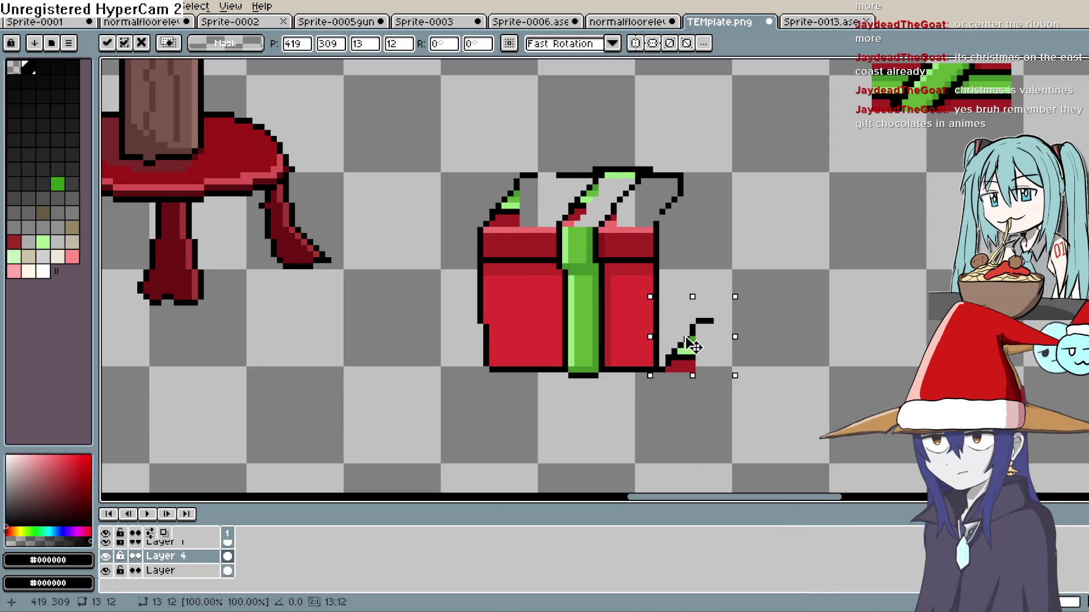
pyautogui.click(778, 255)
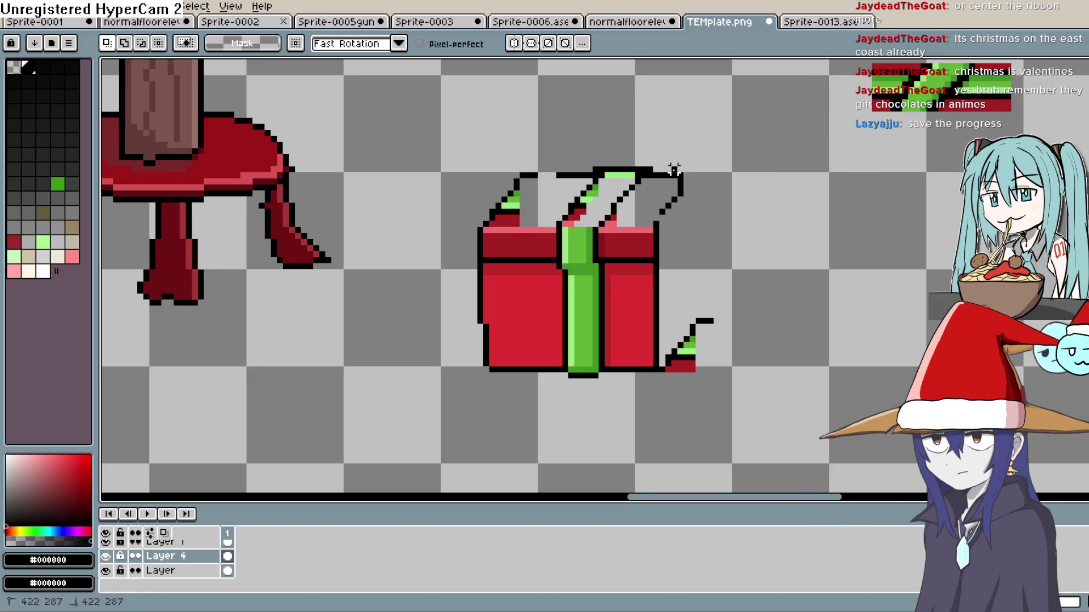
# - Lasso the box's right edge strip and move it up and to the right
pyautogui.moveTo(666, 221); pyautogui.dragTo(649, 312)
pyautogui.moveTo(668, 261); pyautogui.dragTo(672, 216)
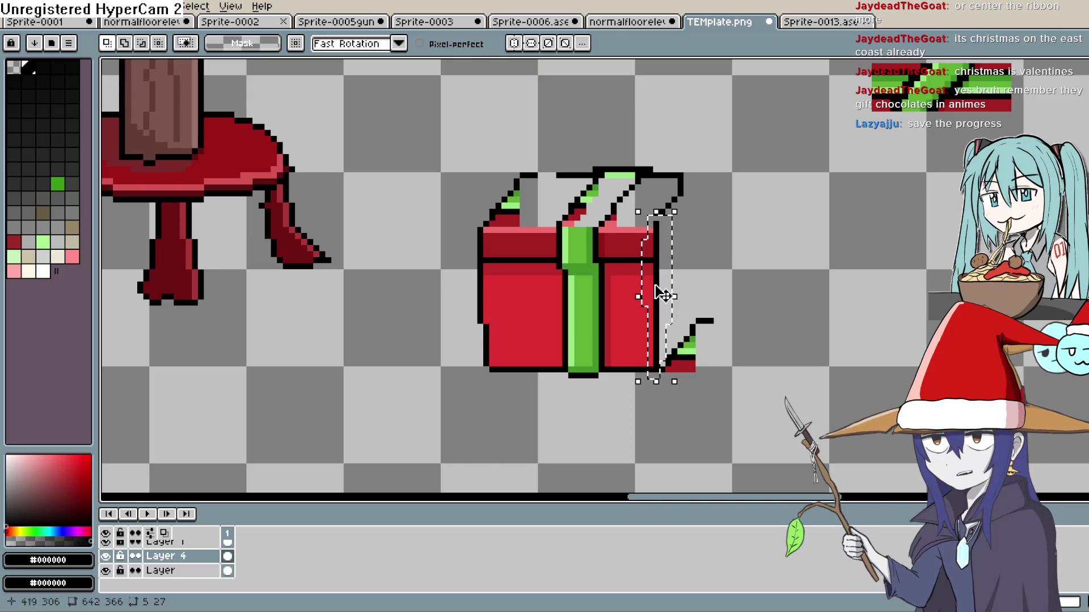
pyautogui.moveTo(660, 294)
pyautogui.mouseDown()
pyautogui.moveTo(697, 274)
pyautogui.moveTo(697, 245)
pyautogui.mouseUp()
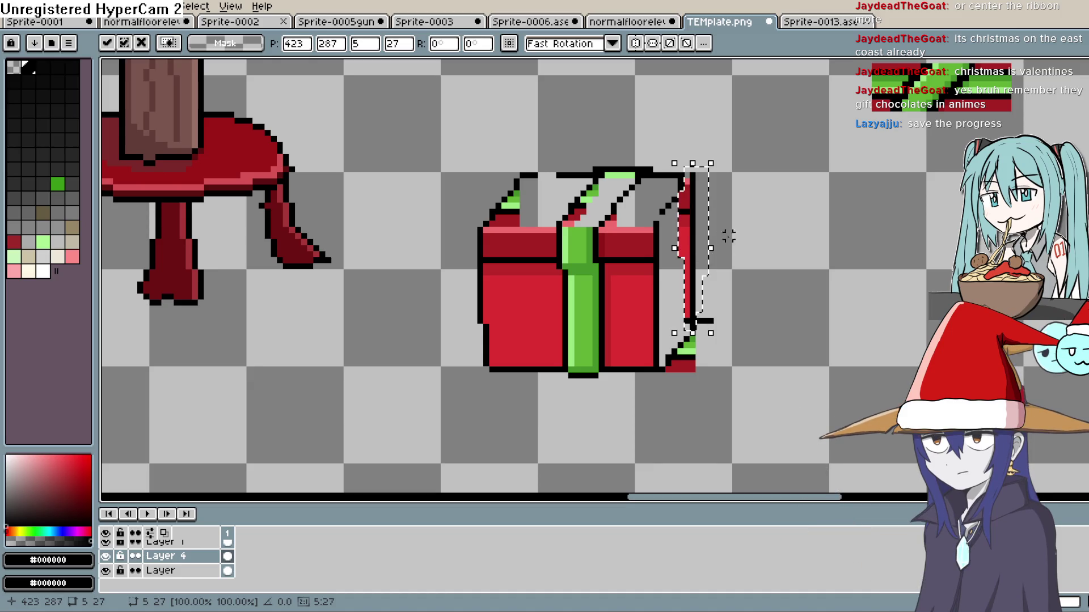
pyautogui.click(808, 279)
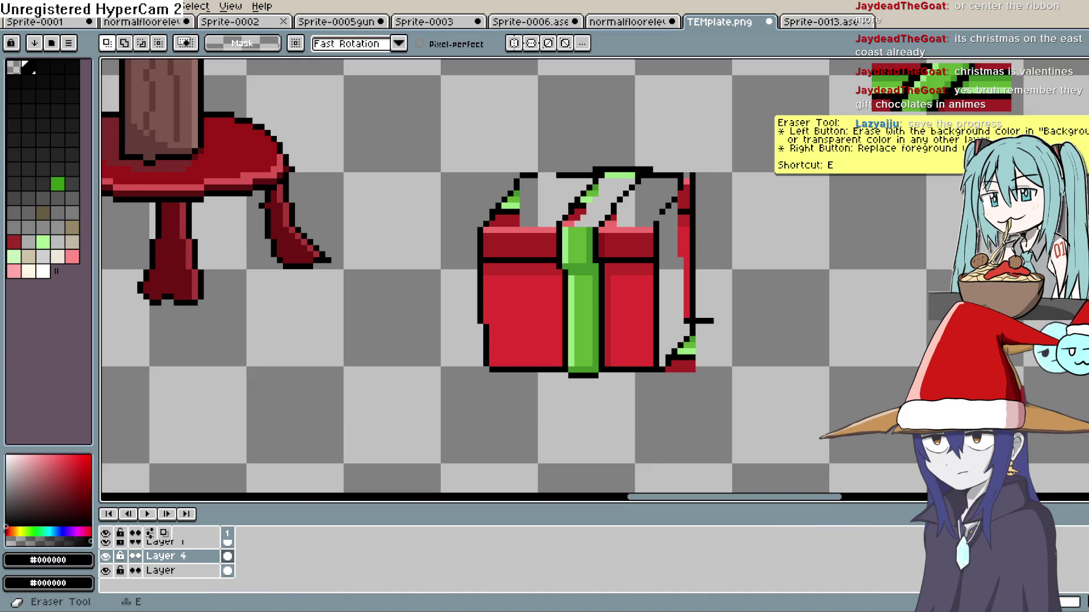
pyautogui.click(1080, 121)
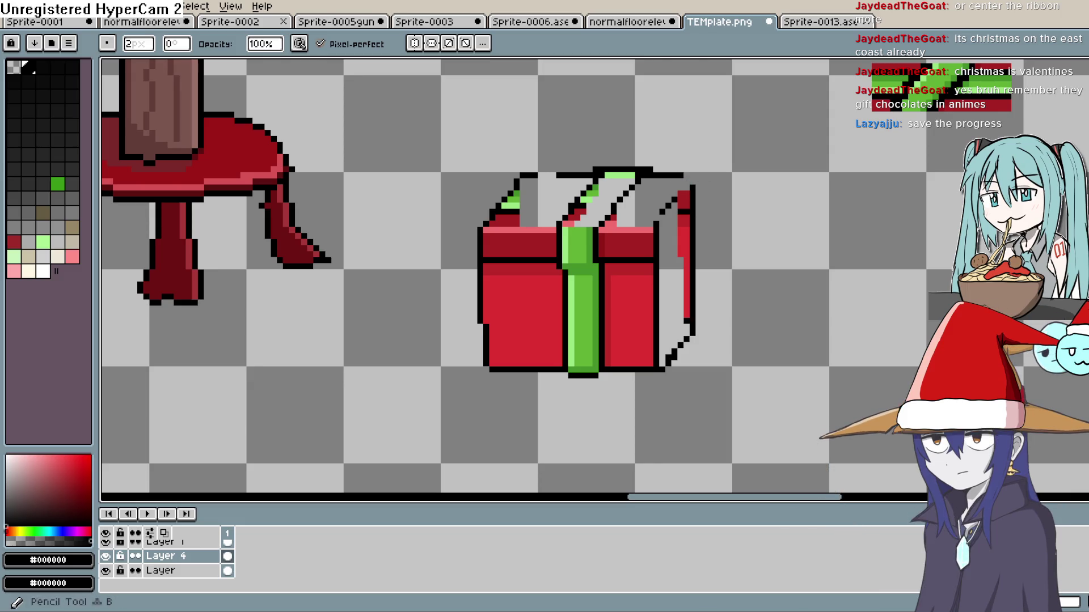
# - Extend the top edge and draw the corner diagonal, undoing a stray diagonal line
pyautogui.press('b')
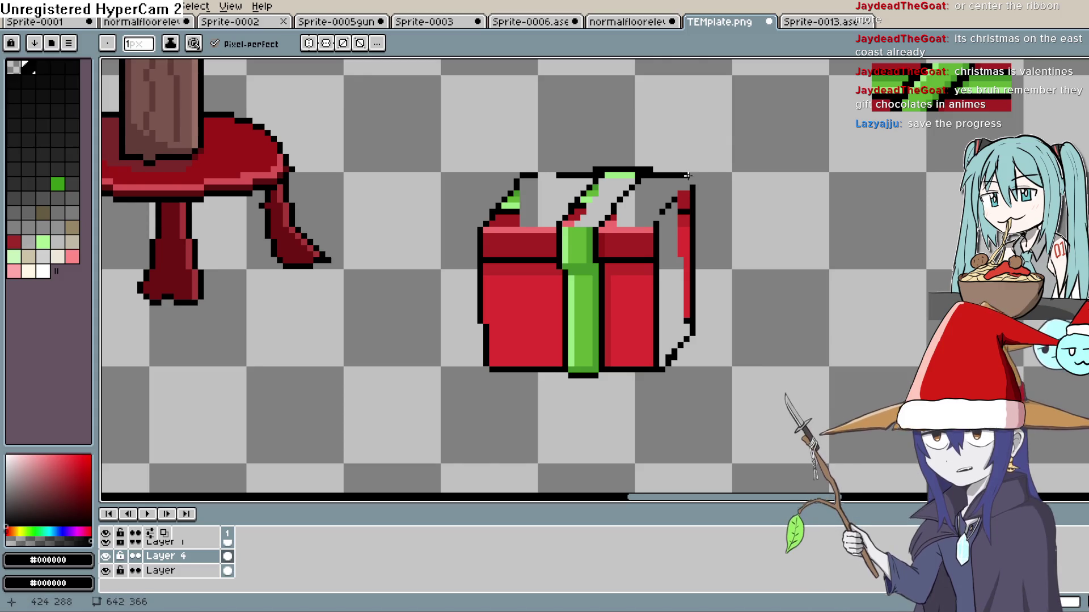
pyautogui.moveTo(691, 180); pyautogui.dragTo(676, 196)
pyautogui.click(693, 177)
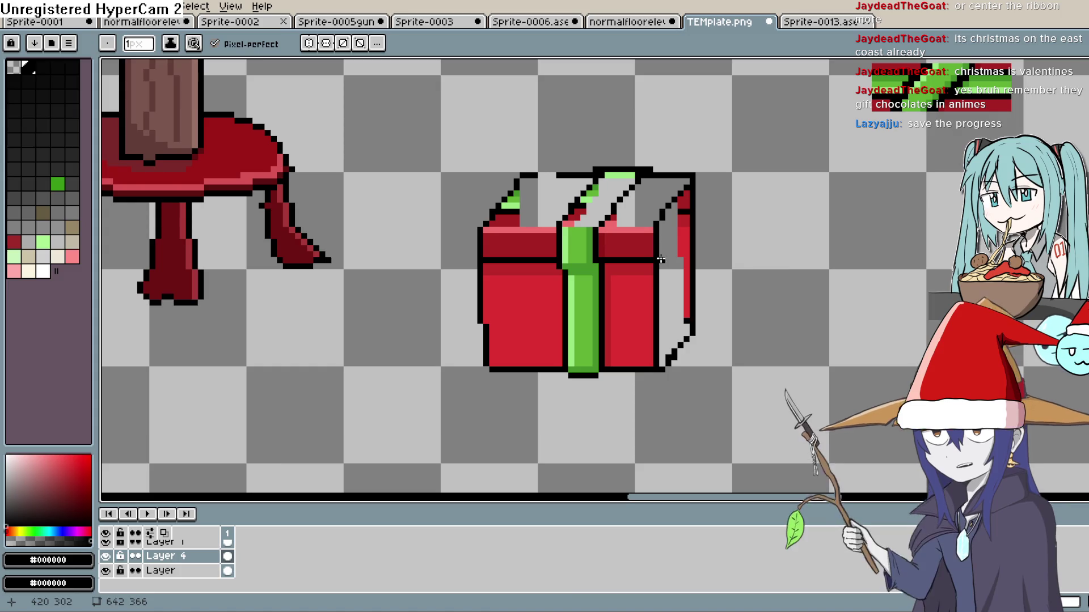
pyautogui.moveTo(661, 259); pyautogui.dragTo(682, 238)
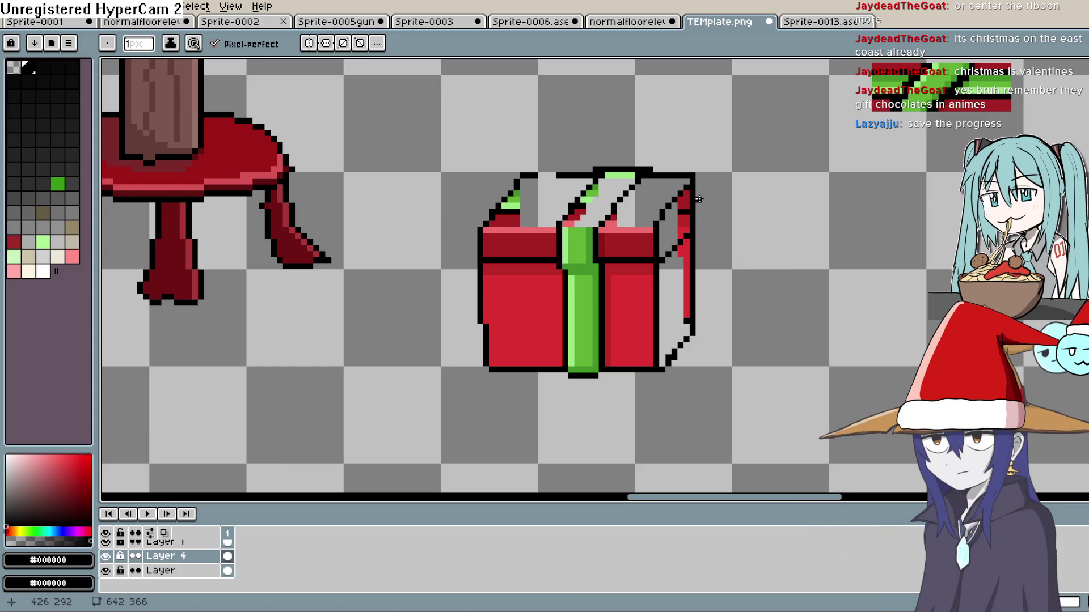
pyautogui.hotkey('ctrl', 'z')
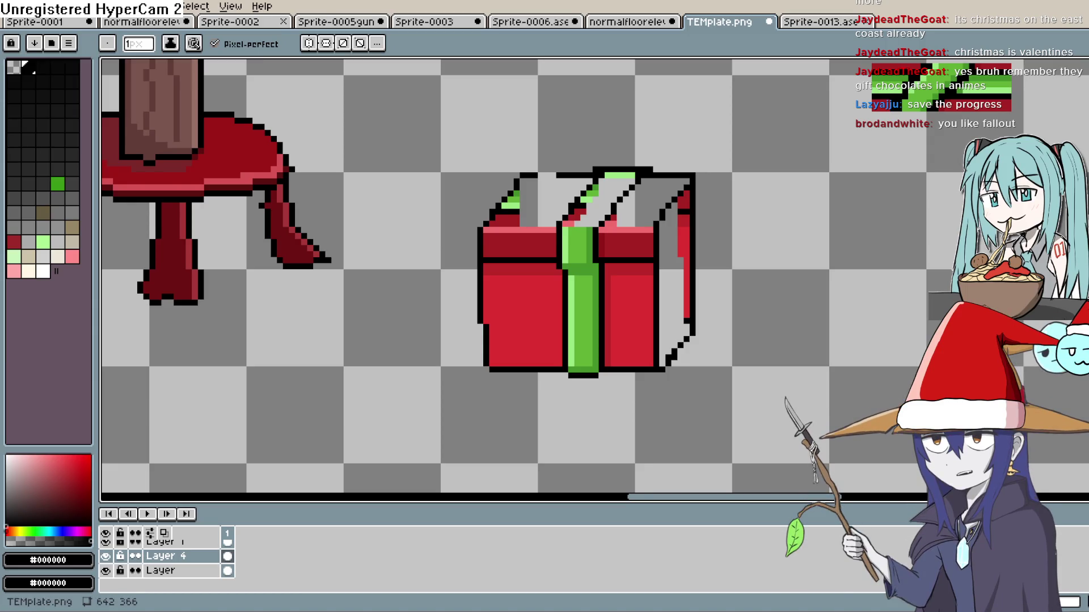
pyautogui.click(12, 6)
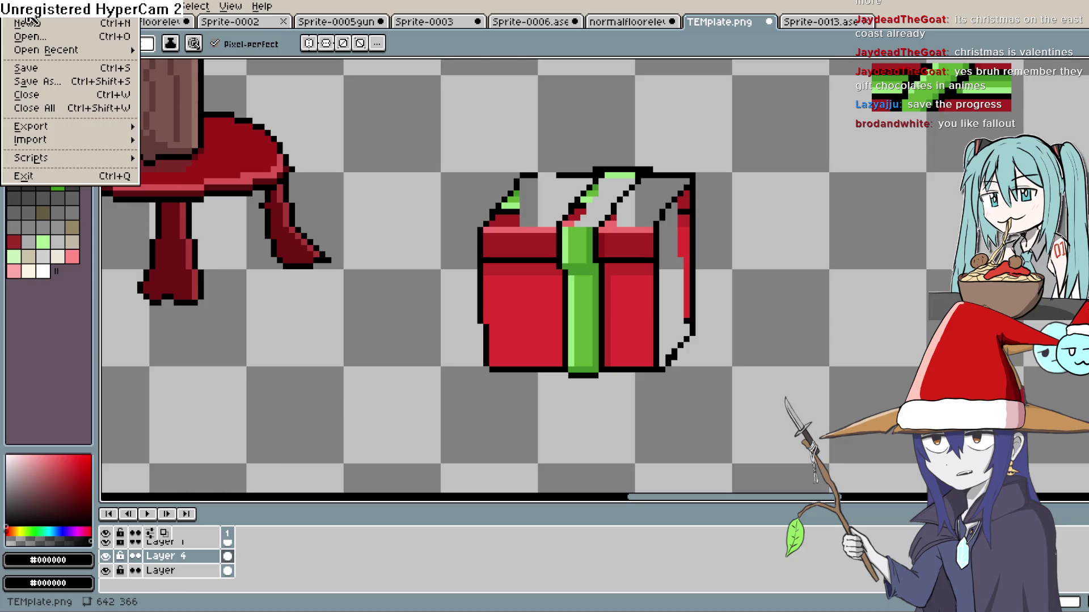
# - Decline the flat PNG save and save the drawing as tree.aseprite instead
pyautogui.click(49, 66)
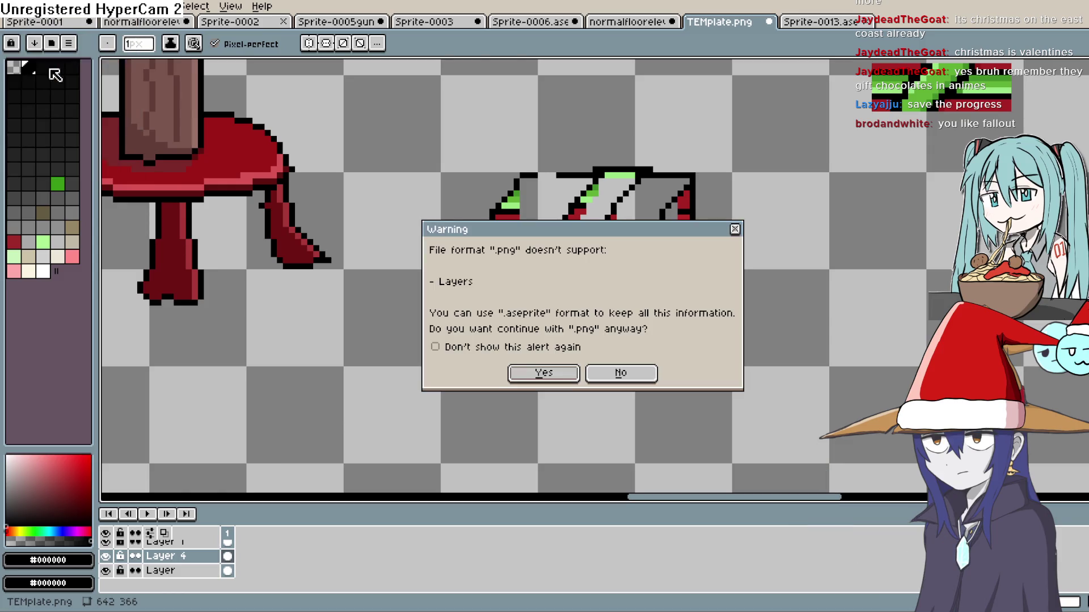
pyautogui.click(619, 372)
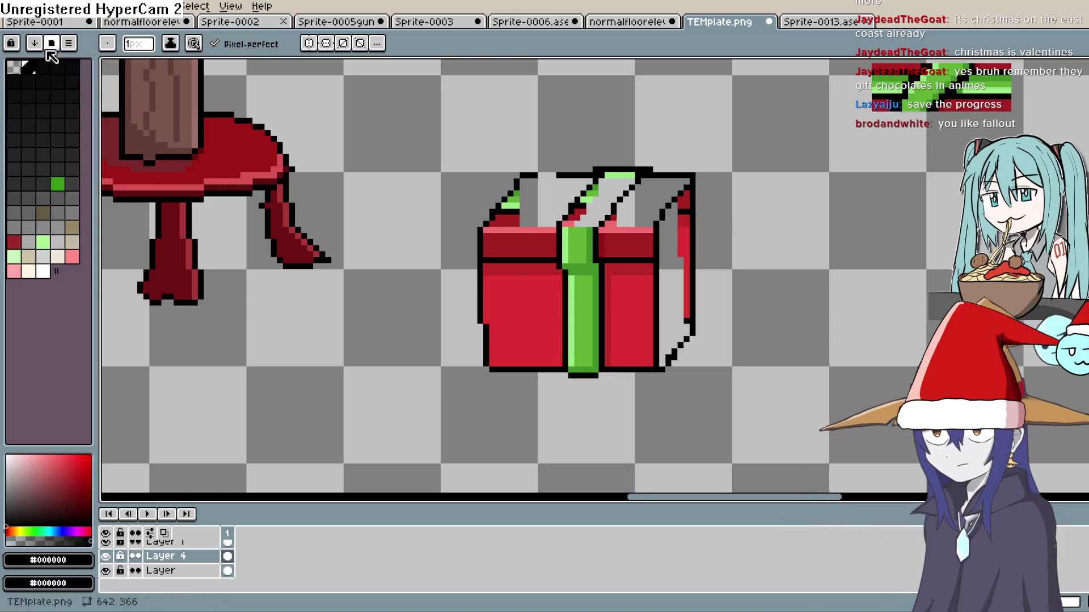
pyautogui.click(13, 6)
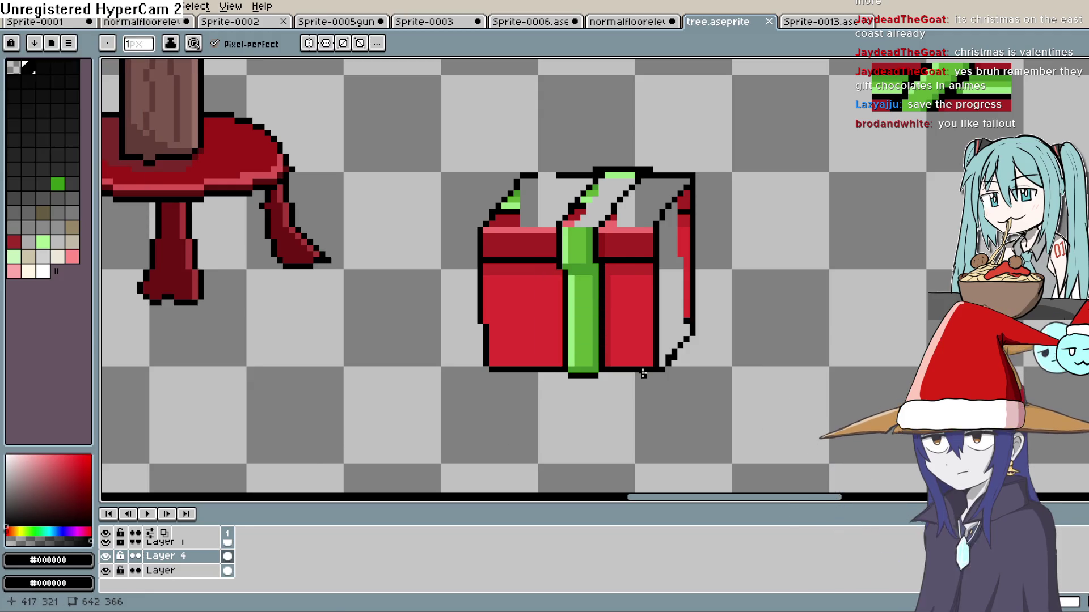
# - Lasso-select the gift's right face, reselect it, then clear the selection
pyautogui.press('i')
pyautogui.scroll(-1, 690, 235)
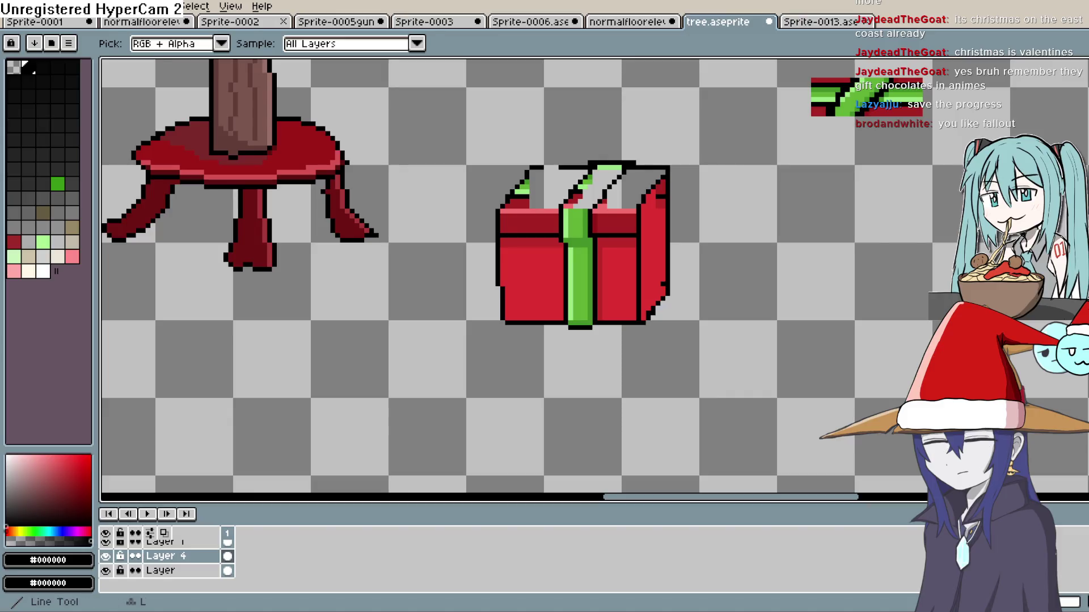
pyautogui.press('b')
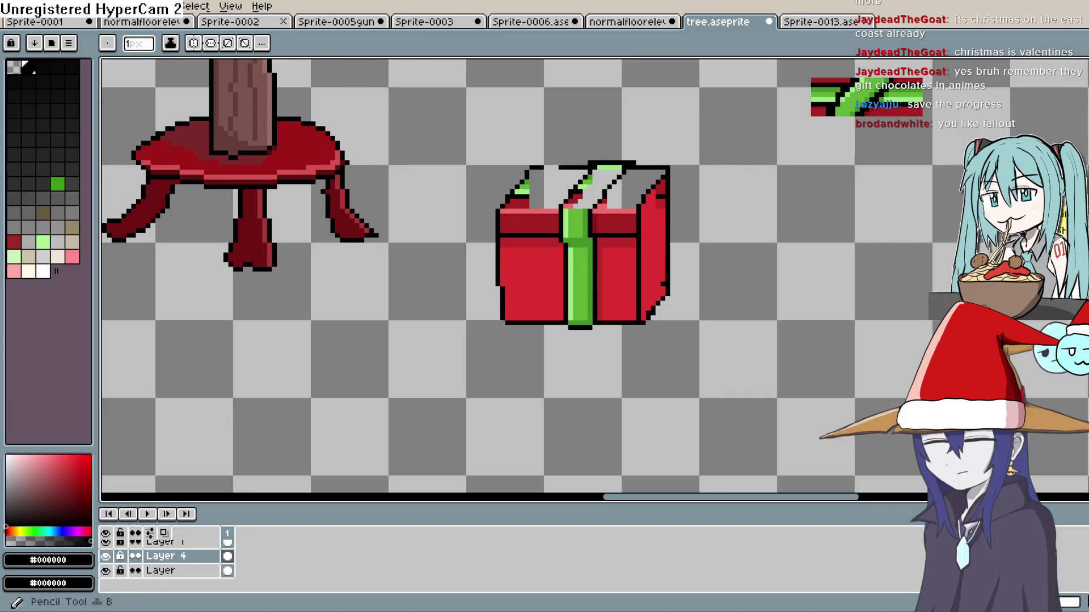
pyautogui.press('q')
pyautogui.moveTo(661, 214); pyautogui.dragTo(632, 333)
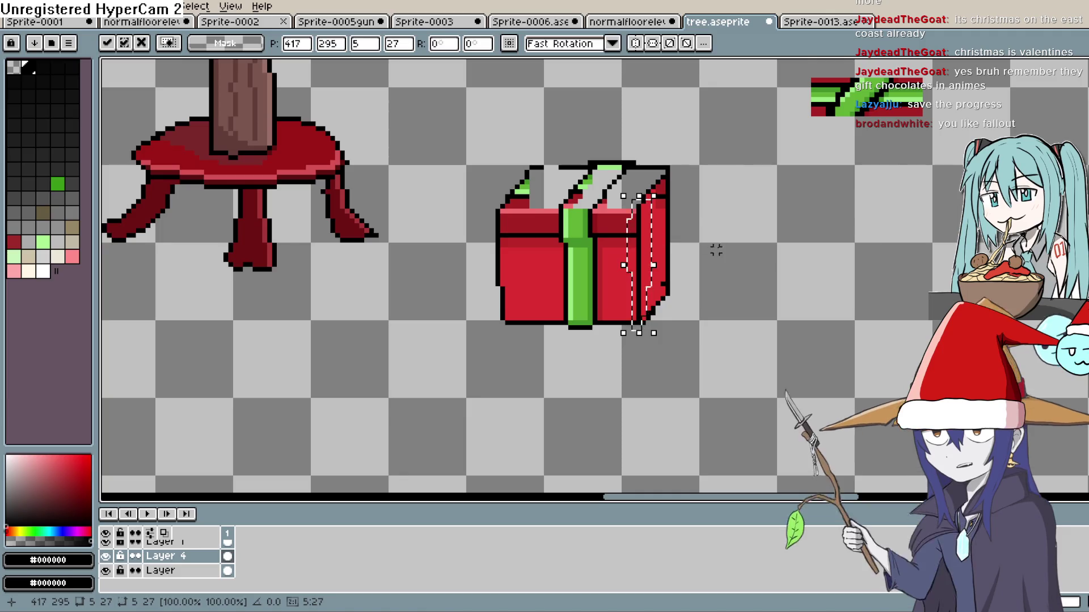
pyautogui.hotkey('ctrl', 'd')
pyautogui.press('b')
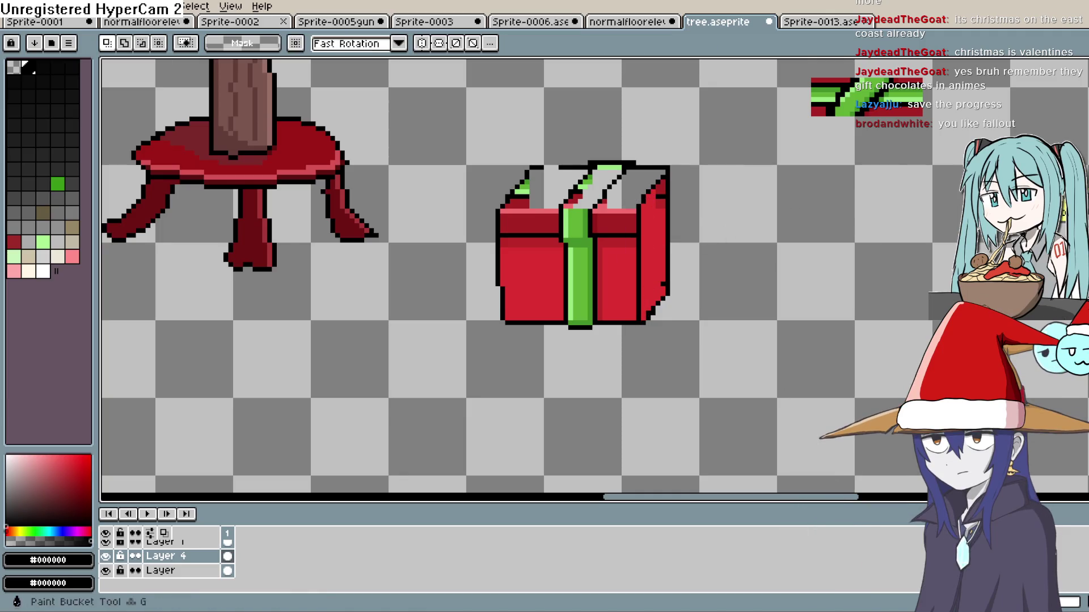
pyautogui.press('q')
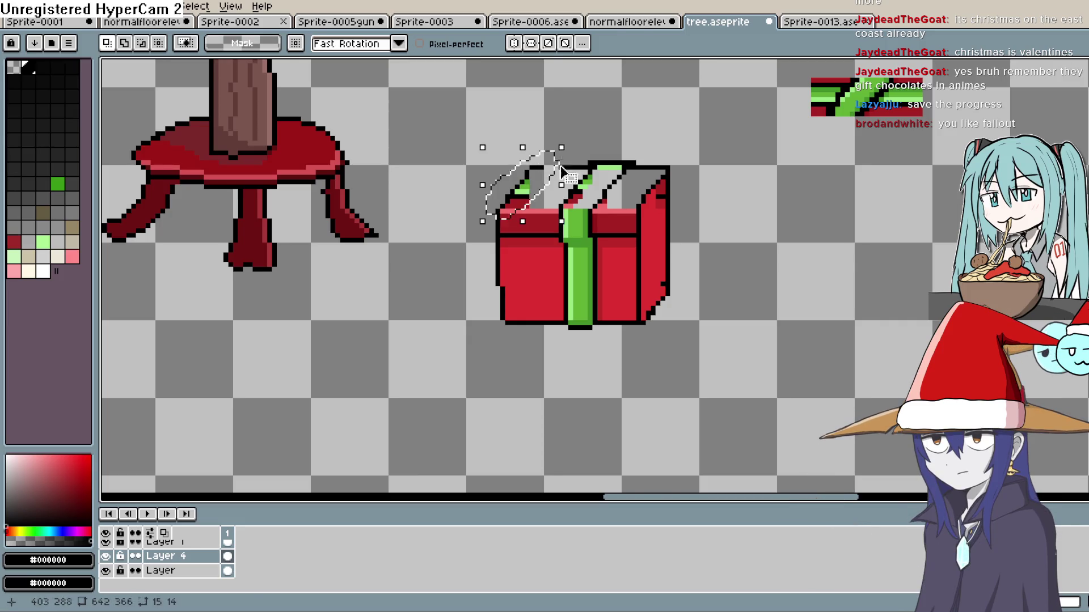
pyautogui.hotkey('ctrl', 'shift', 'd')
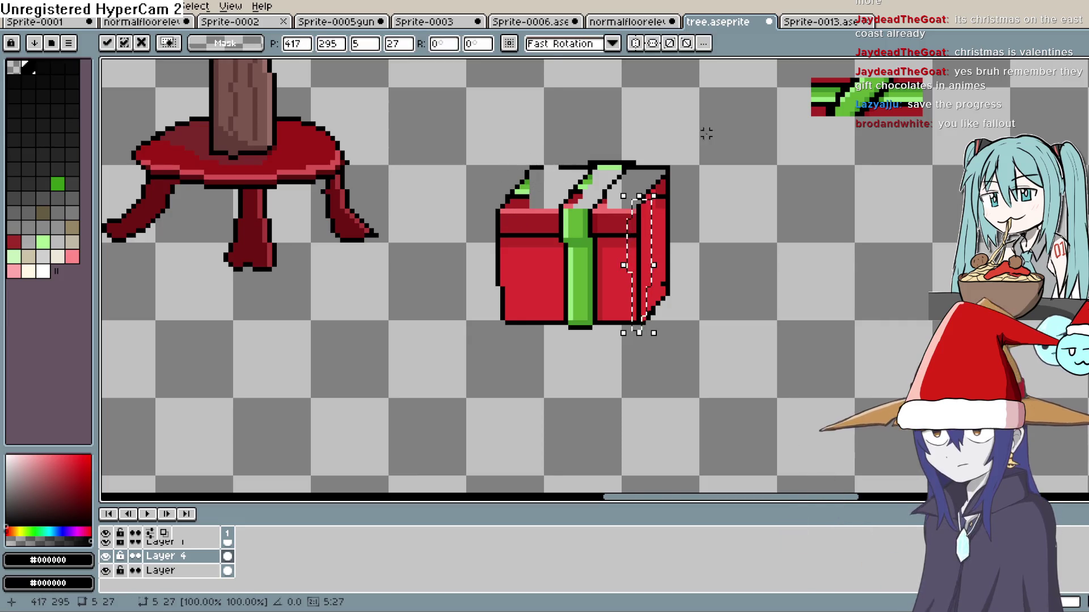
pyautogui.press('Return')
pyautogui.hotkey('ctrl', 'd')
# - Lasso the left lid strip and move it to the right, committing the move
pyautogui.moveTo(560, 156); pyautogui.dragTo(510, 215)
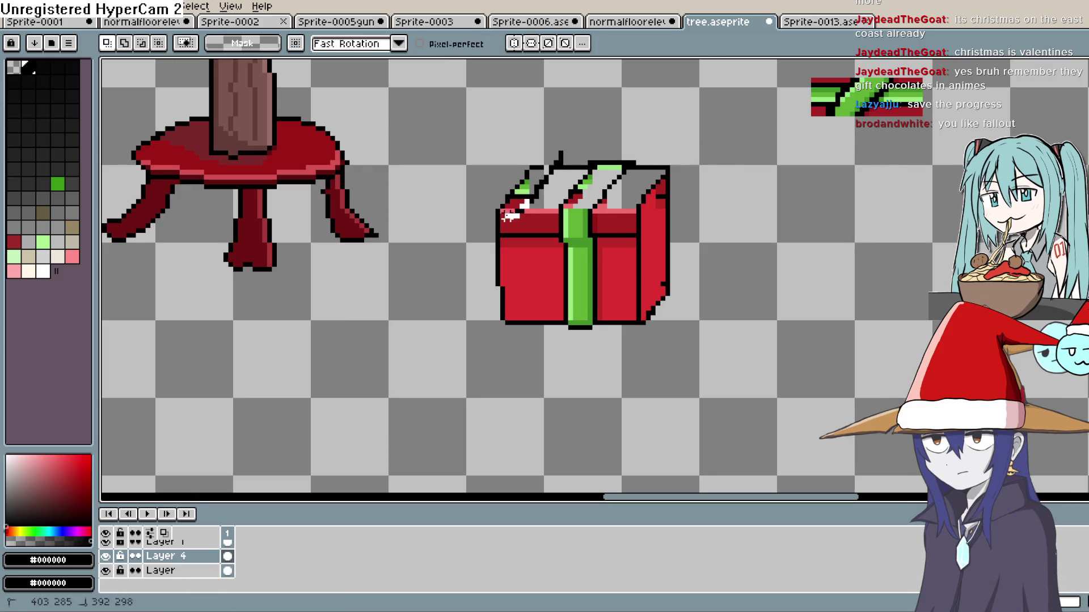
pyautogui.moveTo(544, 152); pyautogui.dragTo(549, 151)
pyautogui.moveTo(528, 203)
pyautogui.mouseDown()
pyautogui.moveTo(673, 227)
pyautogui.moveTo(691, 206)
pyautogui.mouseUp()
pyautogui.press('Return')
pyautogui.press('b')
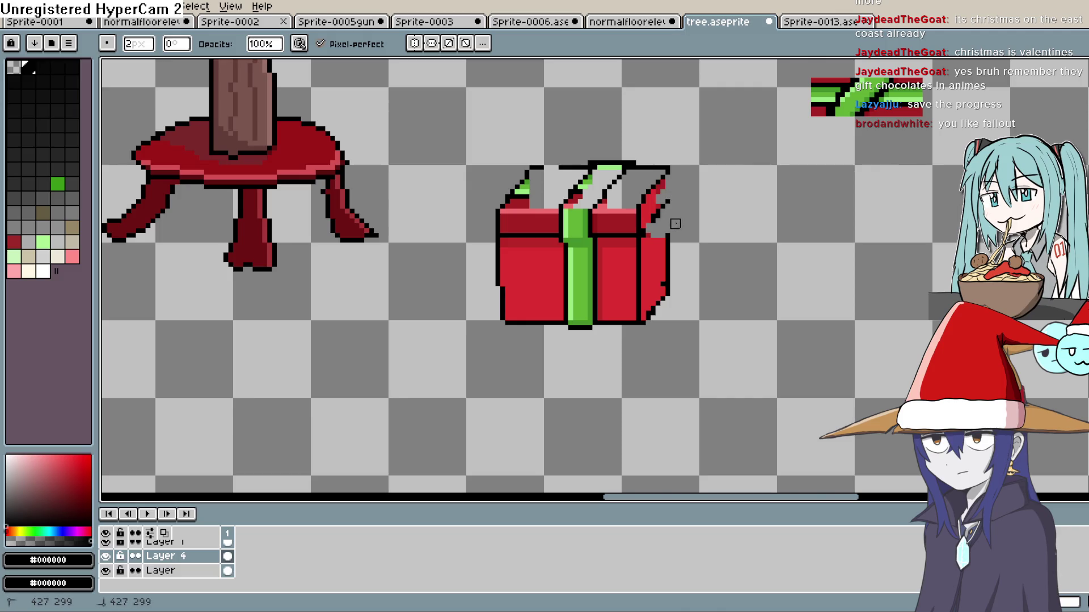
# - Add black outline pixels up the lid's left edge
pyautogui.press('b')
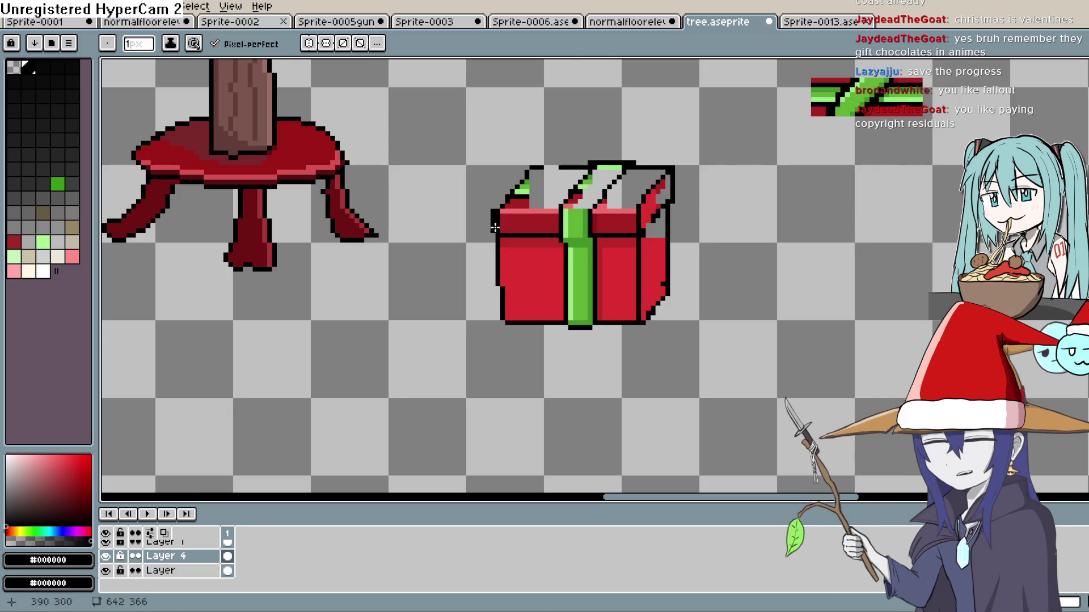
pyautogui.moveTo(496, 224); pyautogui.dragTo(497, 205)
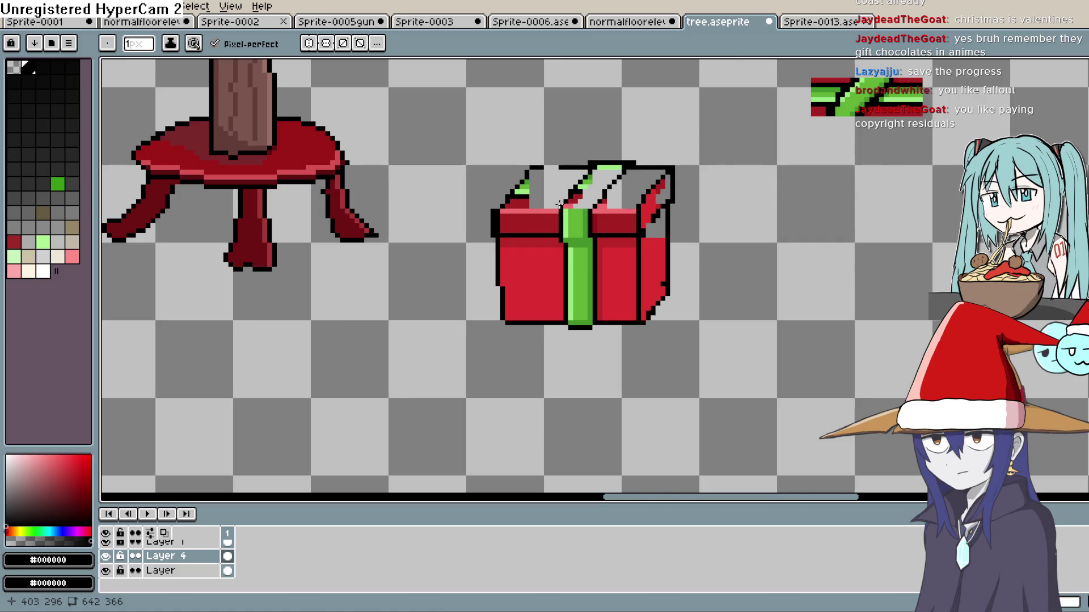
pyautogui.scroll(2, 550, 209)
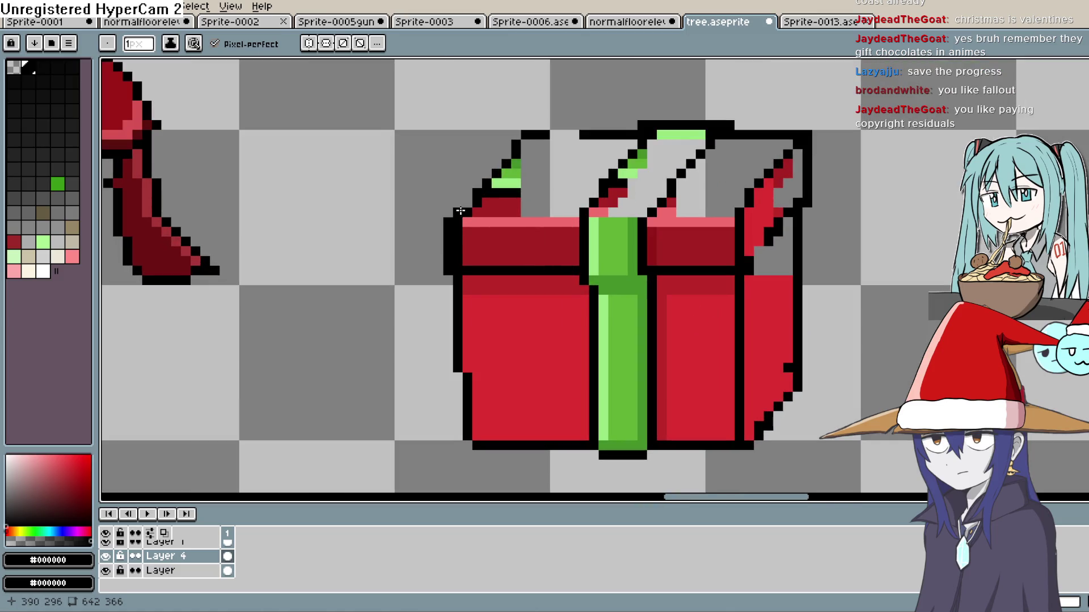
# - Redraw the lid's top-left outline corner as a diagonal step
pyautogui.click(505, 157)
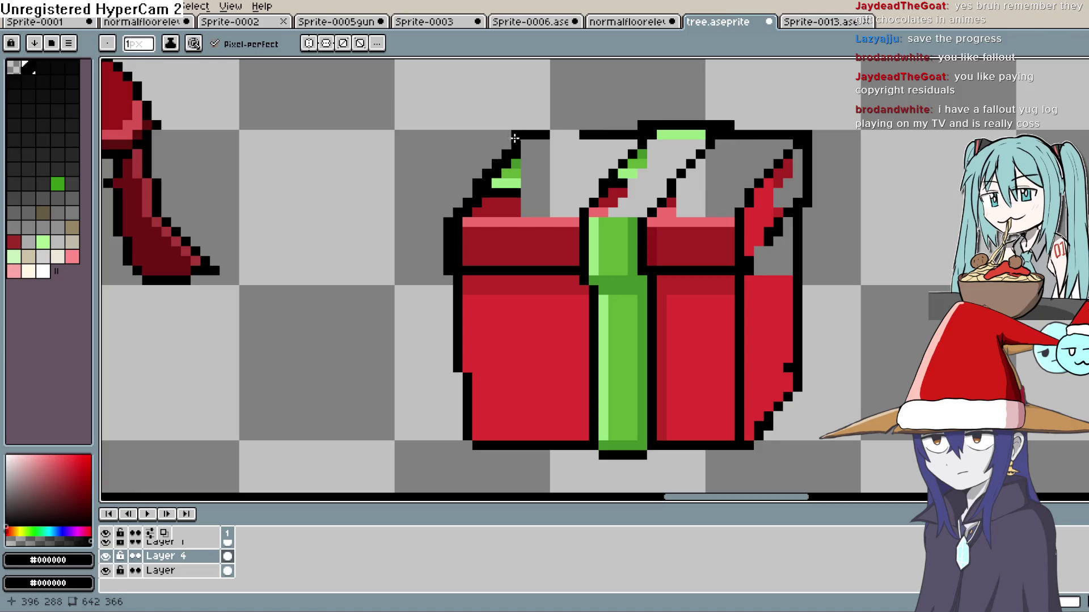
pyautogui.press('e')
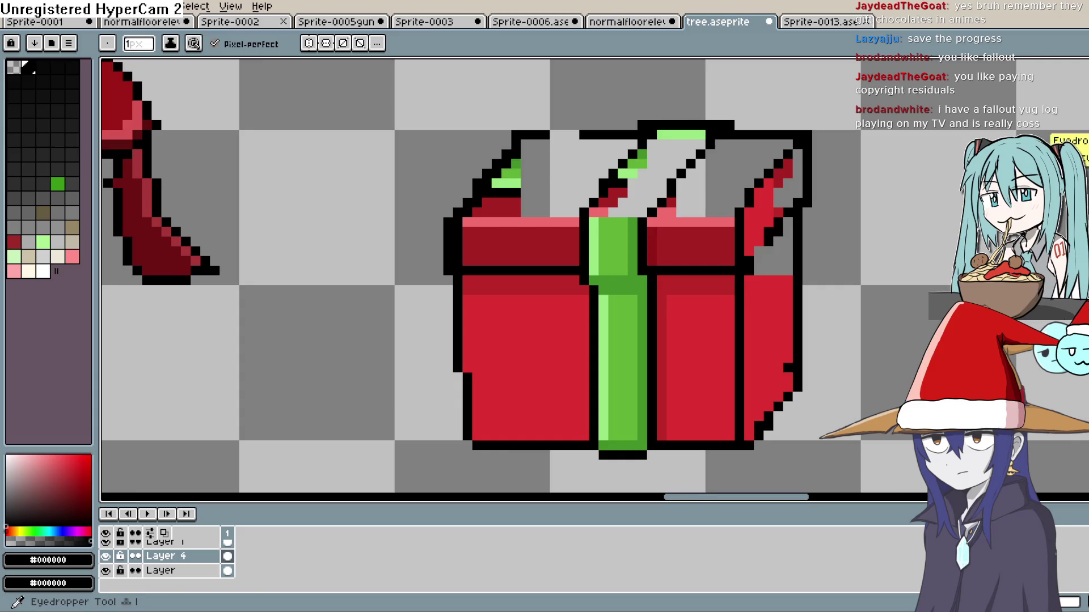
pyautogui.click(478, 212)
pyautogui.press('b')
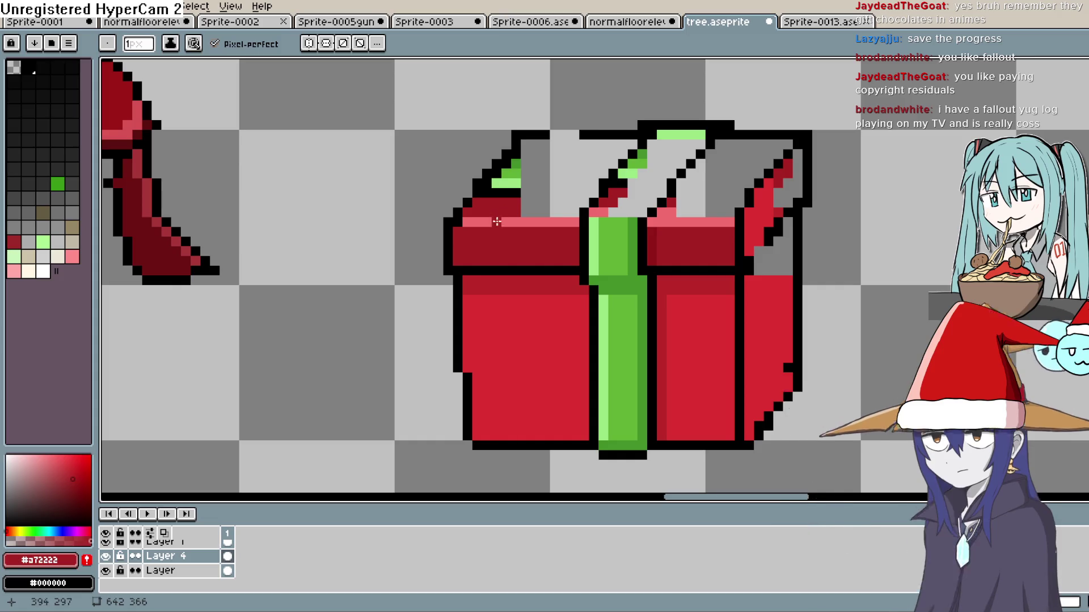
pyautogui.hscroll(2, 766, 249)
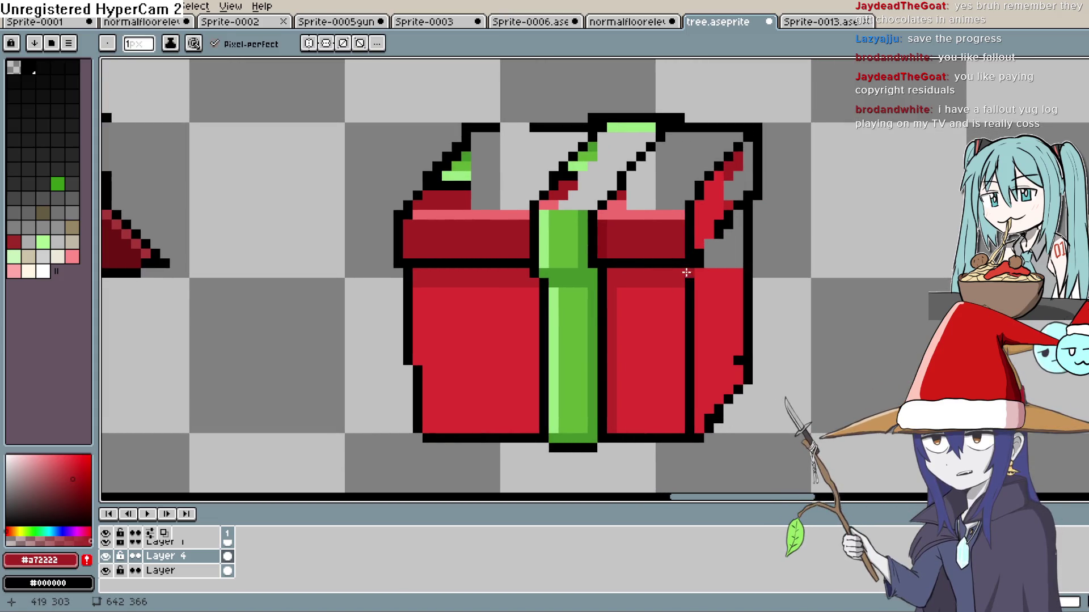
# - Draw a black edge line low on the box's right corner, redoing a misplaced first attempt
pyautogui.press('i')
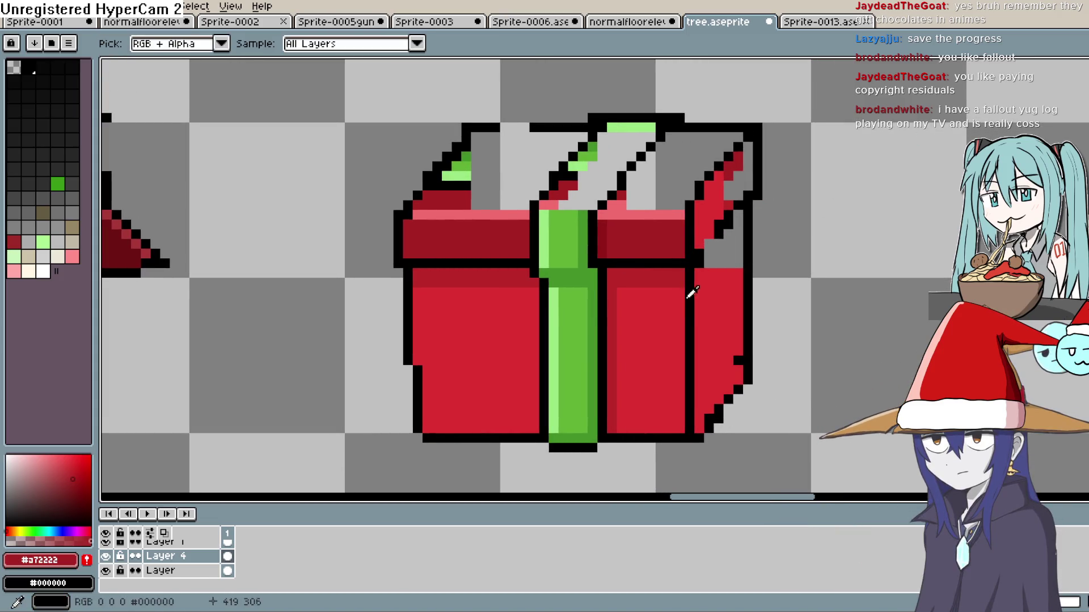
pyautogui.click(686, 303)
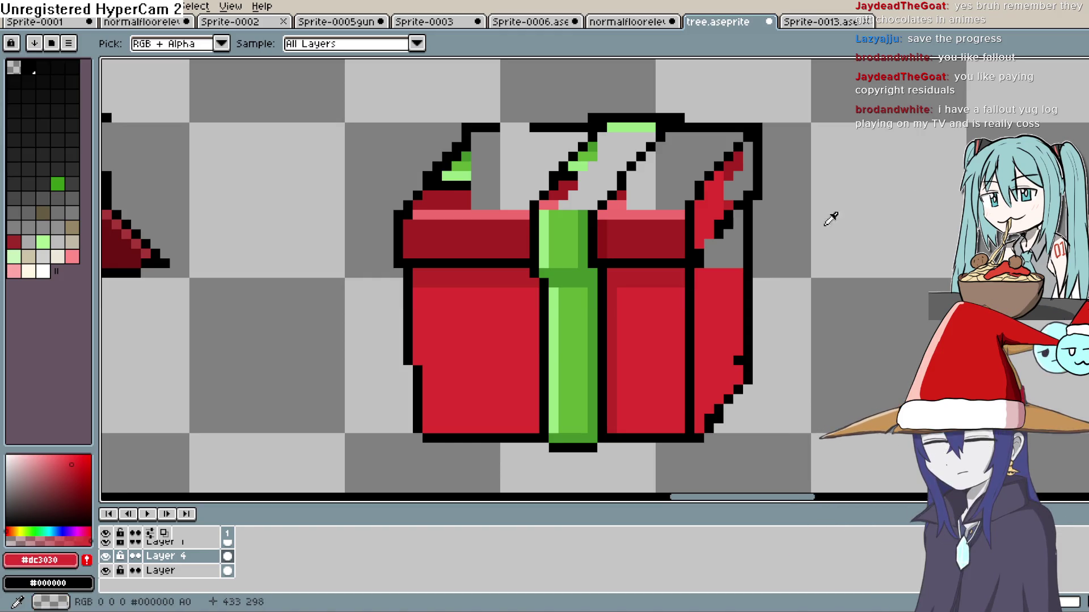
pyautogui.press('b')
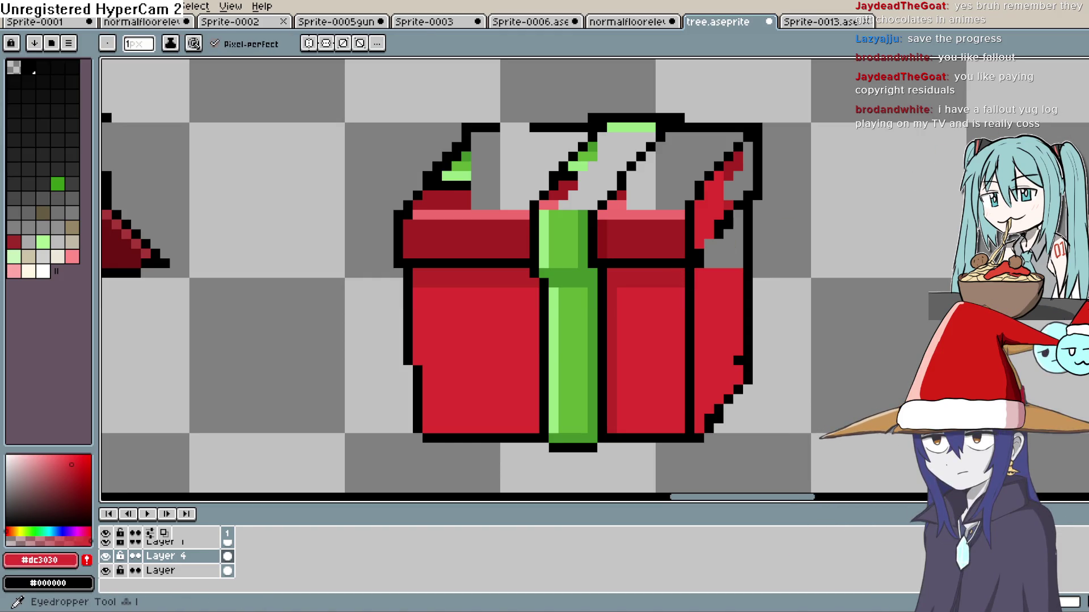
pyautogui.press('i')
pyautogui.click(922, 150)
pyautogui.press('b')
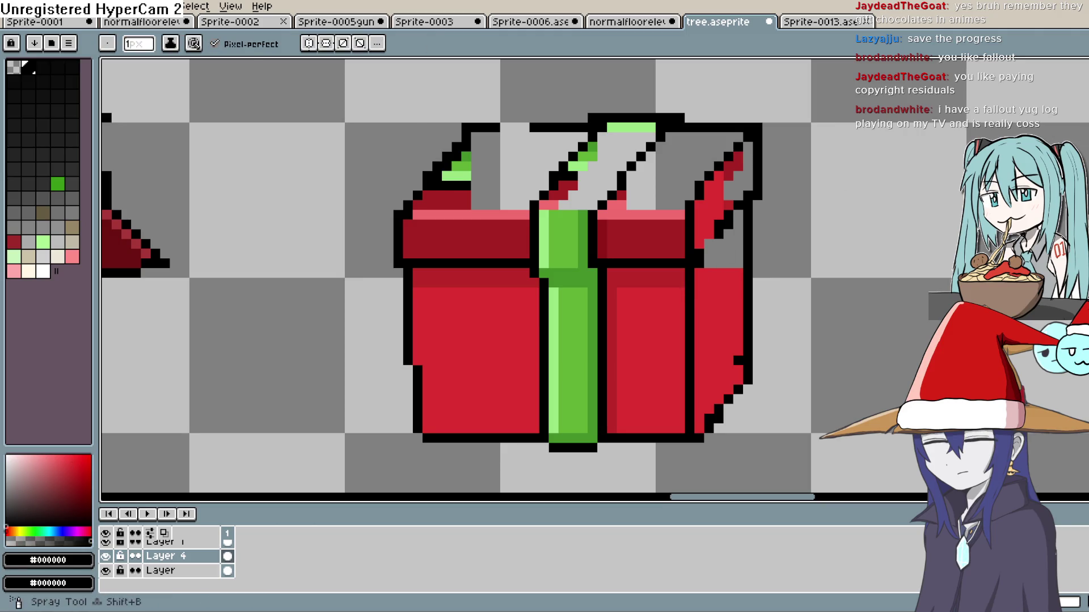
pyautogui.moveTo(683, 359); pyautogui.dragTo(673, 429)
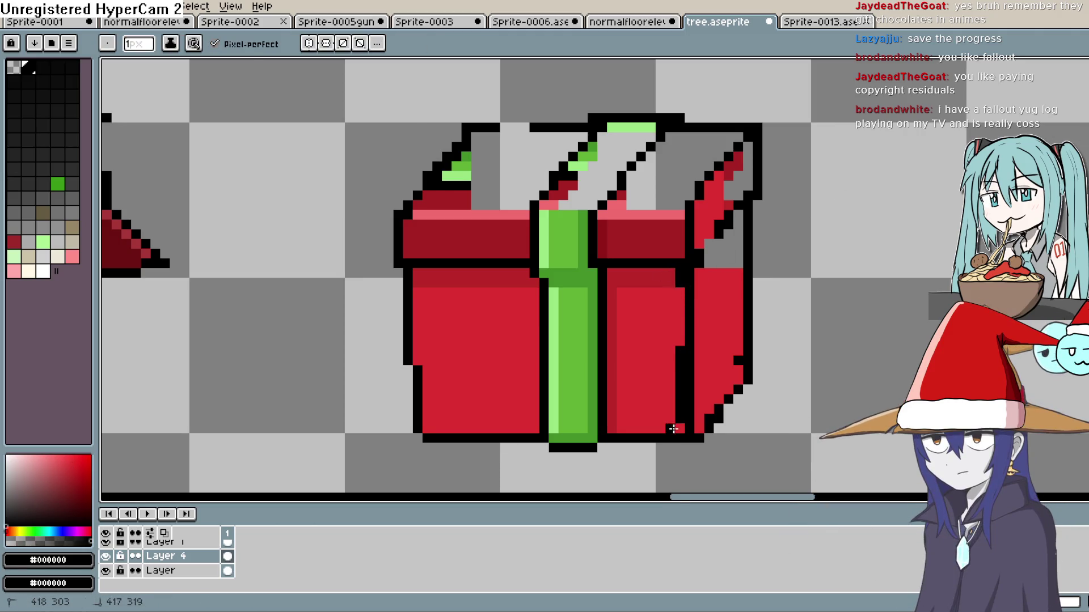
pyautogui.hotkey('ctrl', 'z')
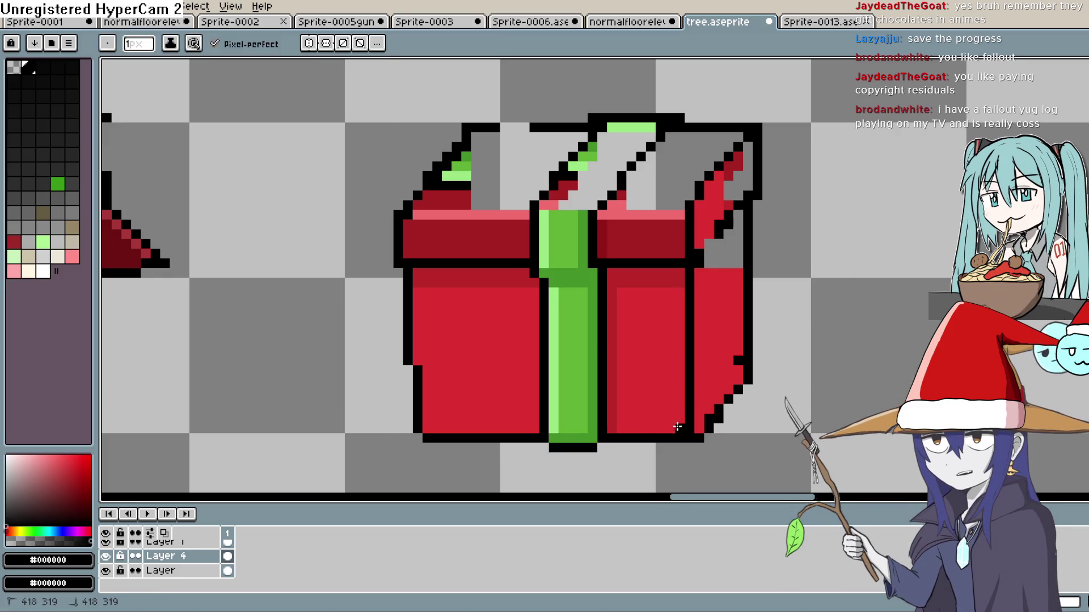
pyautogui.hotkey('ctrl', 'z')
pyautogui.moveTo(680, 270); pyautogui.dragTo(669, 429)
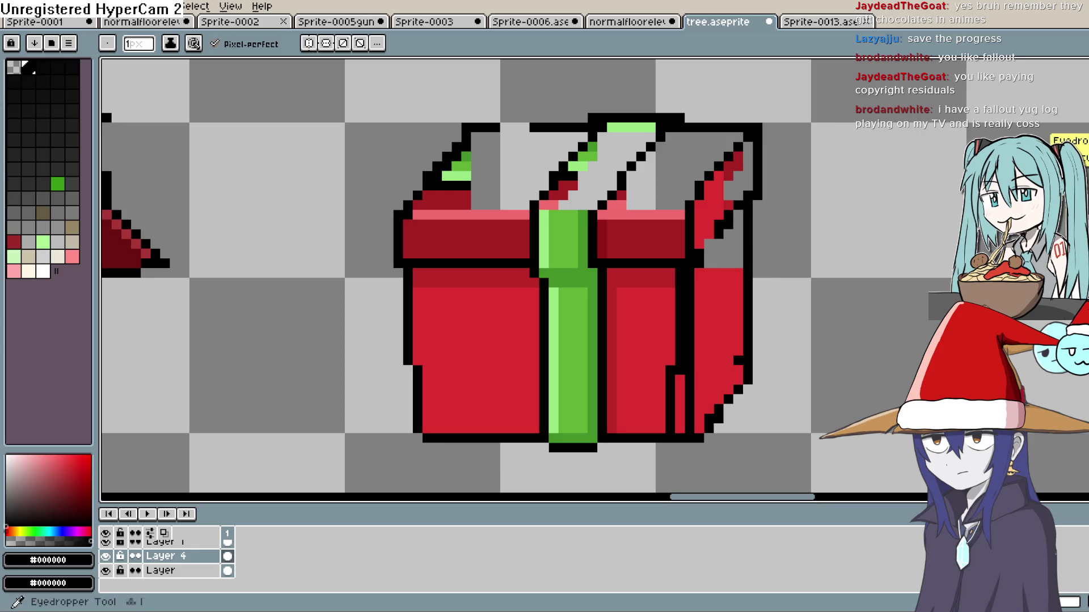
pyautogui.press('b')
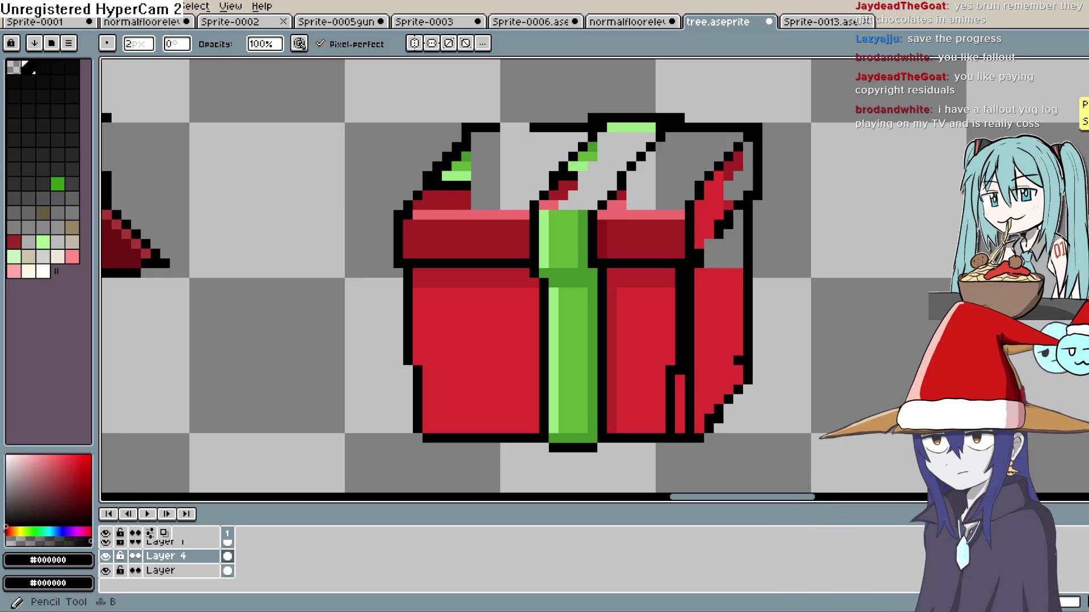
# - Fill the top of the grey right side with the box's bright red
pyautogui.keyDown('alt'); pyautogui.click(723, 279); pyautogui.keyUp('alt')
pyautogui.press('g')
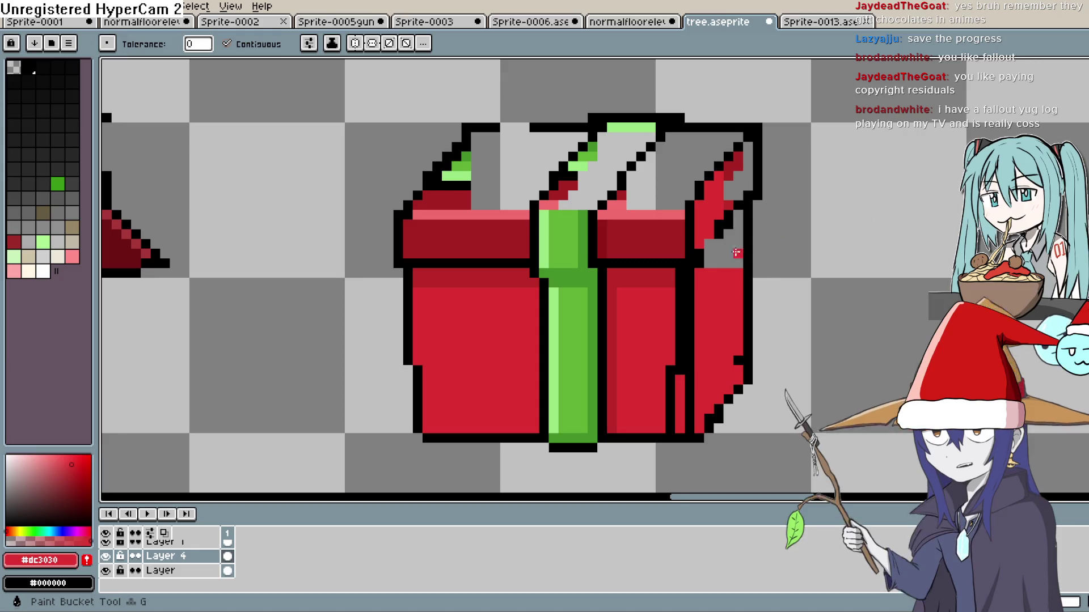
pyautogui.click(742, 241)
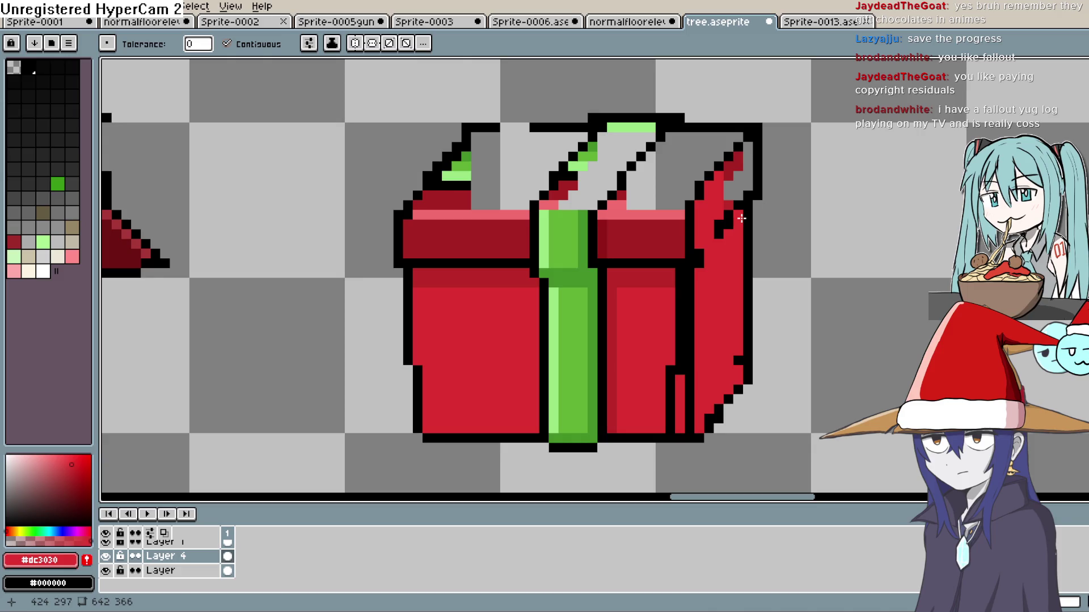
pyautogui.press('b')
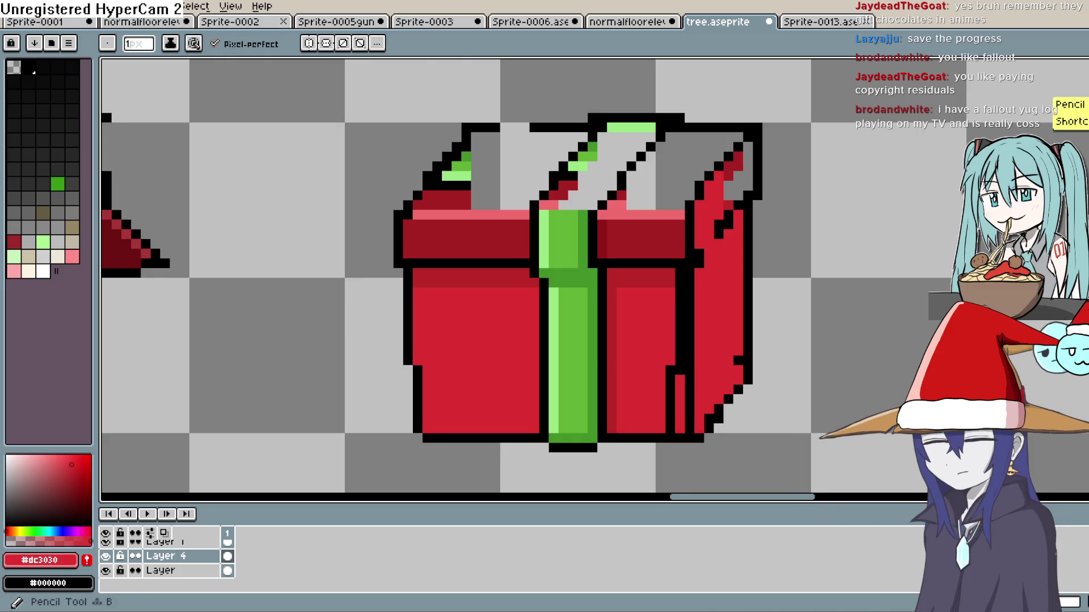
# - Fill the remaining grey top-right corner red and sample darker red for shading
pyautogui.keyDown('alt'); pyautogui.click(458, 281); pyautogui.keyUp('alt')
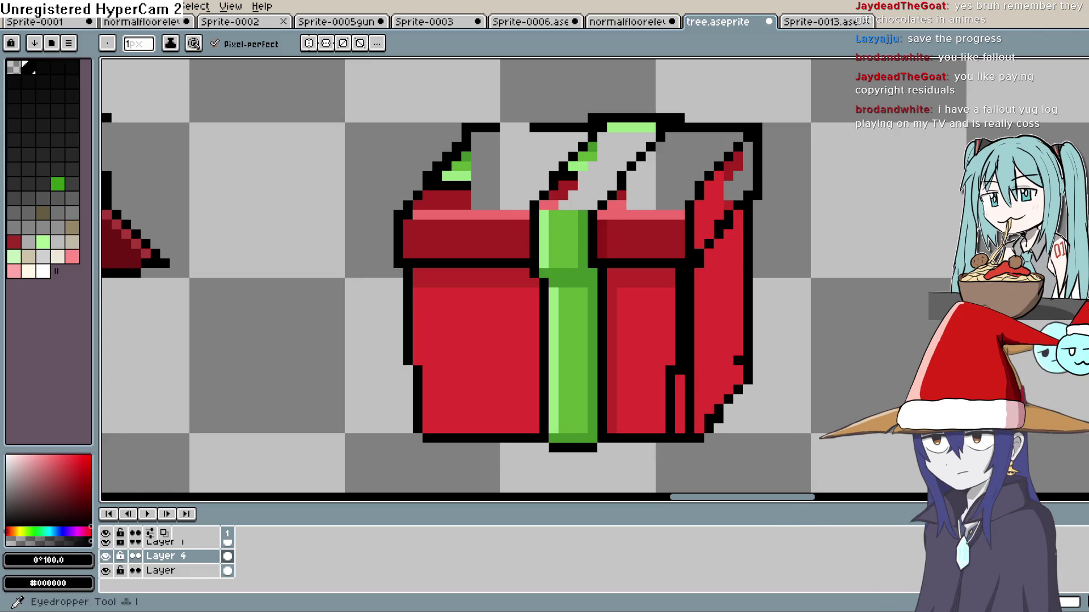
pyautogui.press('e')
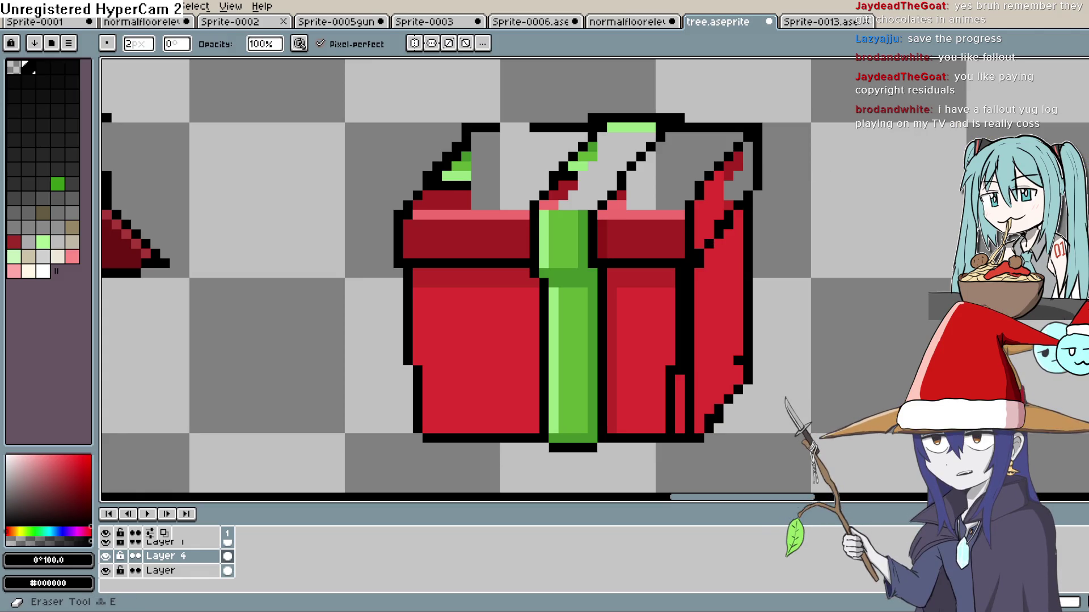
pyautogui.press('i')
pyautogui.click(710, 218)
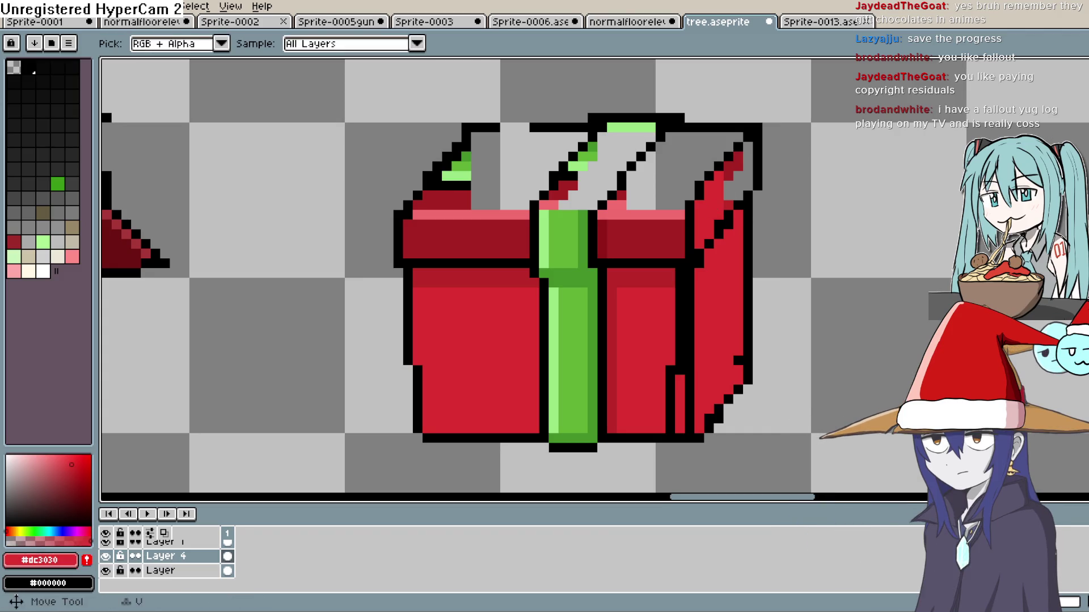
pyautogui.press('g')
pyautogui.click(746, 176)
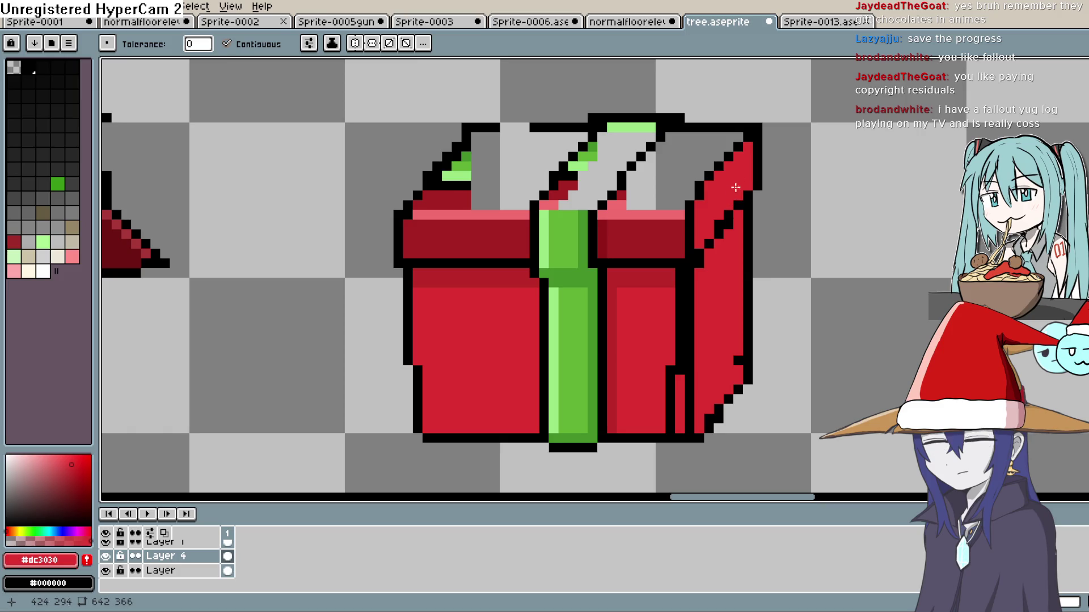
pyautogui.keyDown('alt'); pyautogui.click(710, 257); pyautogui.keyUp('alt')
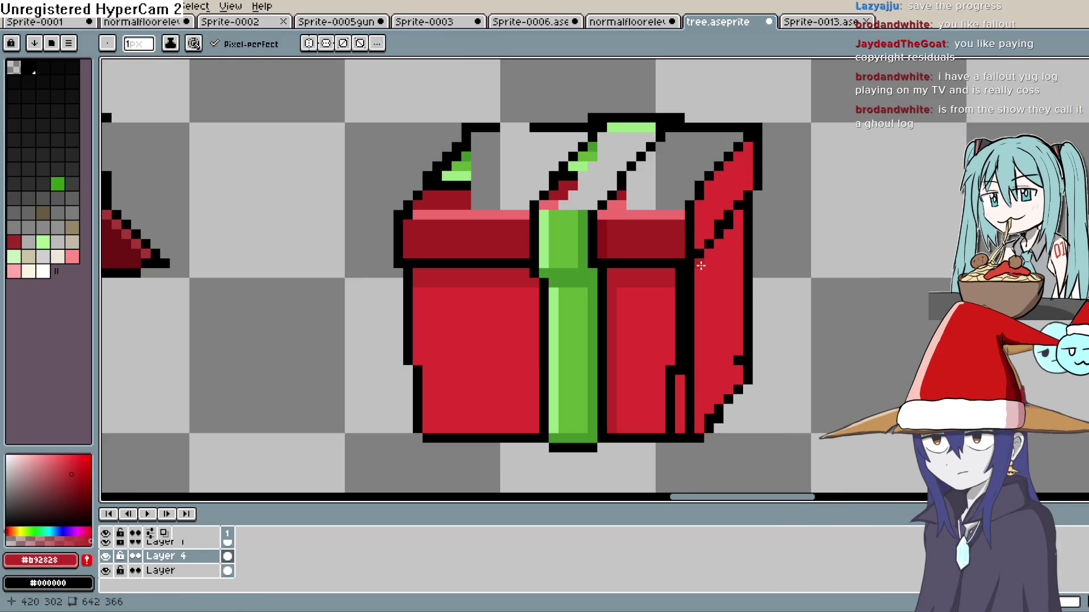
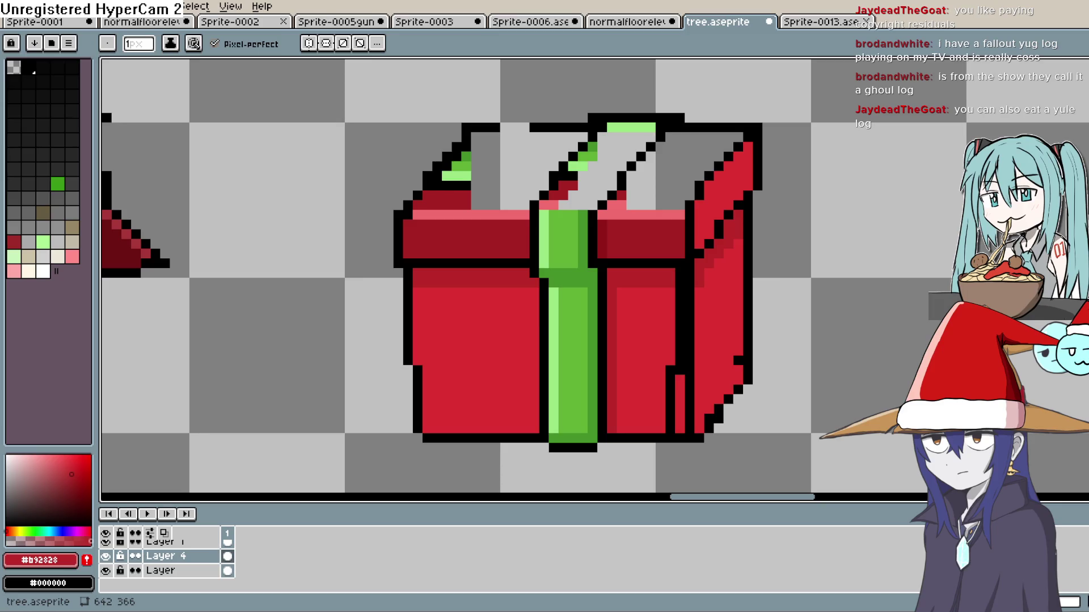
# - Play 'Fallout: The Ghoul Log' on YouTube with subtitles off and shrink the browser window
pyautogui.hotkey('alt', 'Tab')
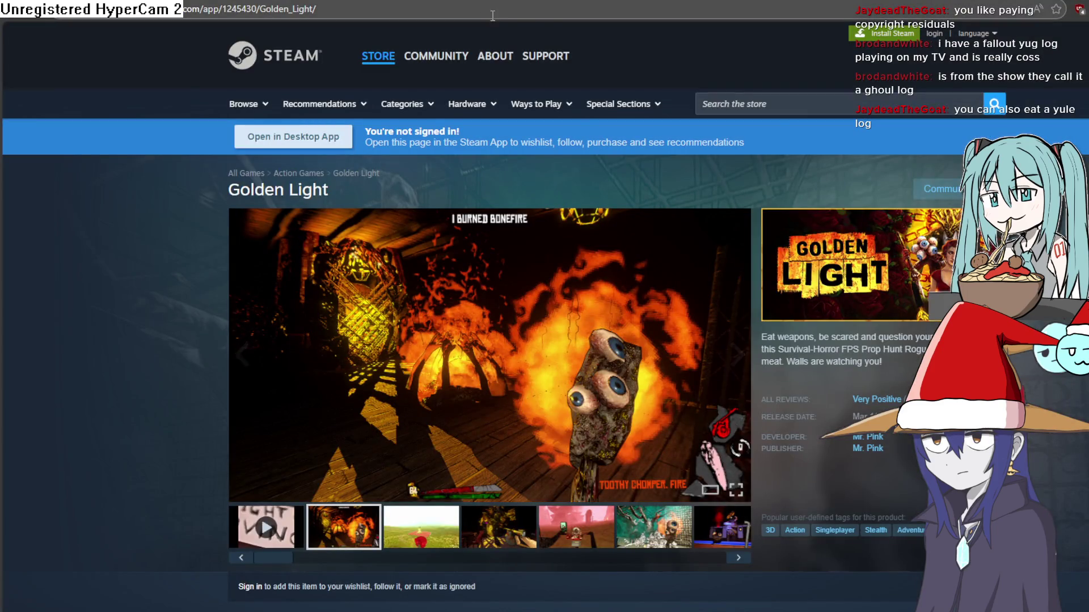
pyautogui.click(540, 9)
pyautogui.hotkey('ctrl', 'v')
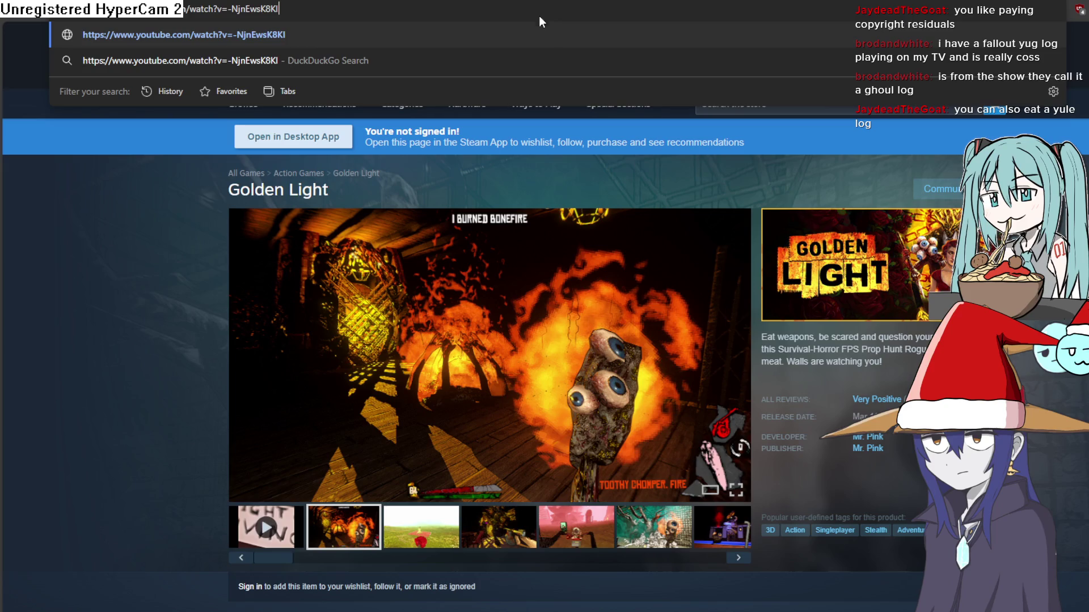
pyautogui.press('Return')
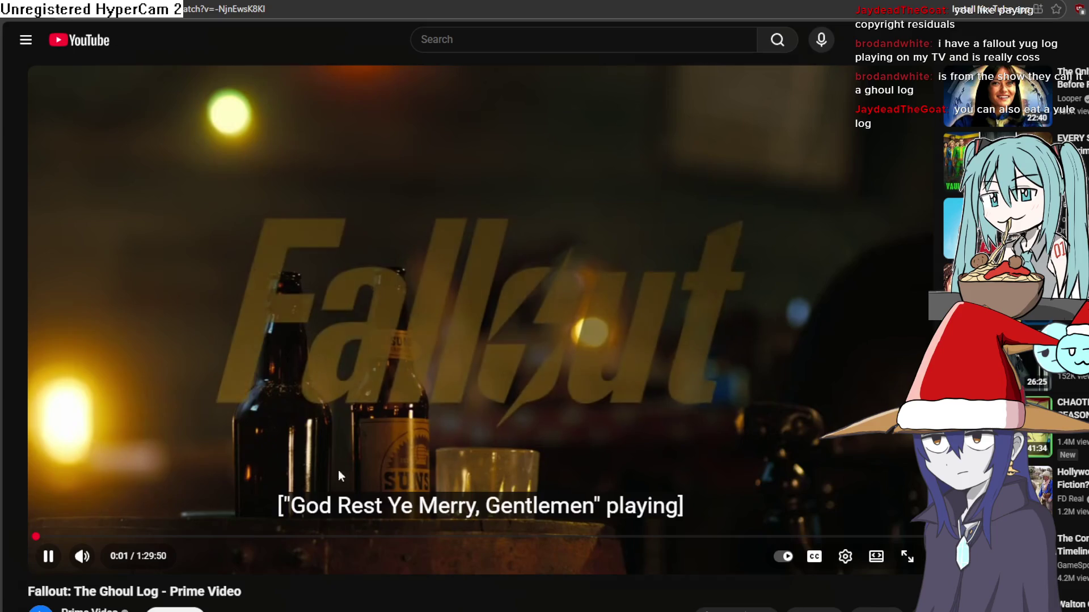
pyautogui.click(821, 561)
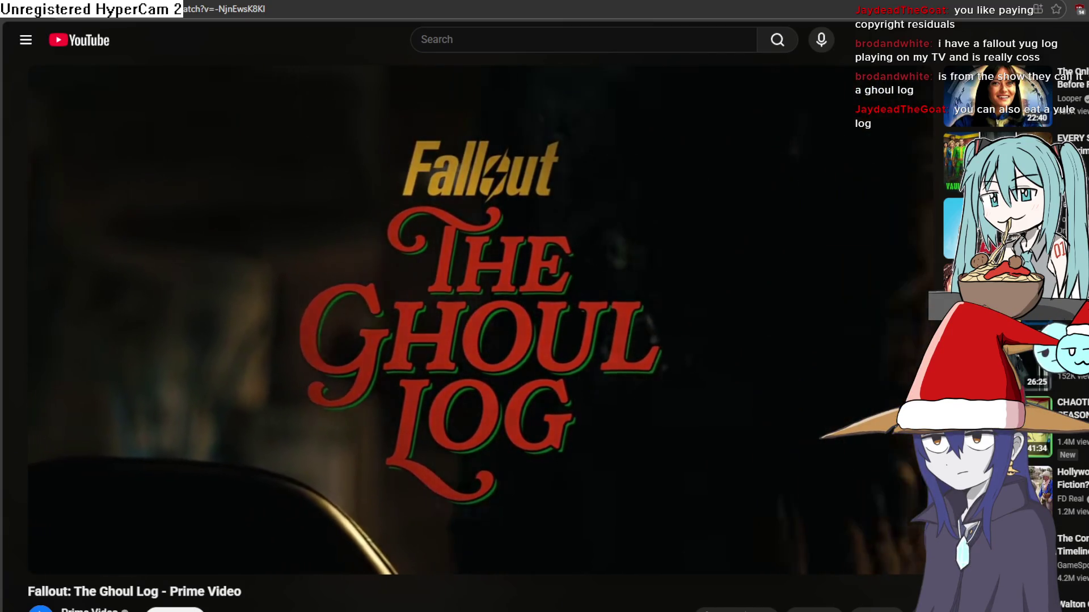
pyautogui.press('super+Down')
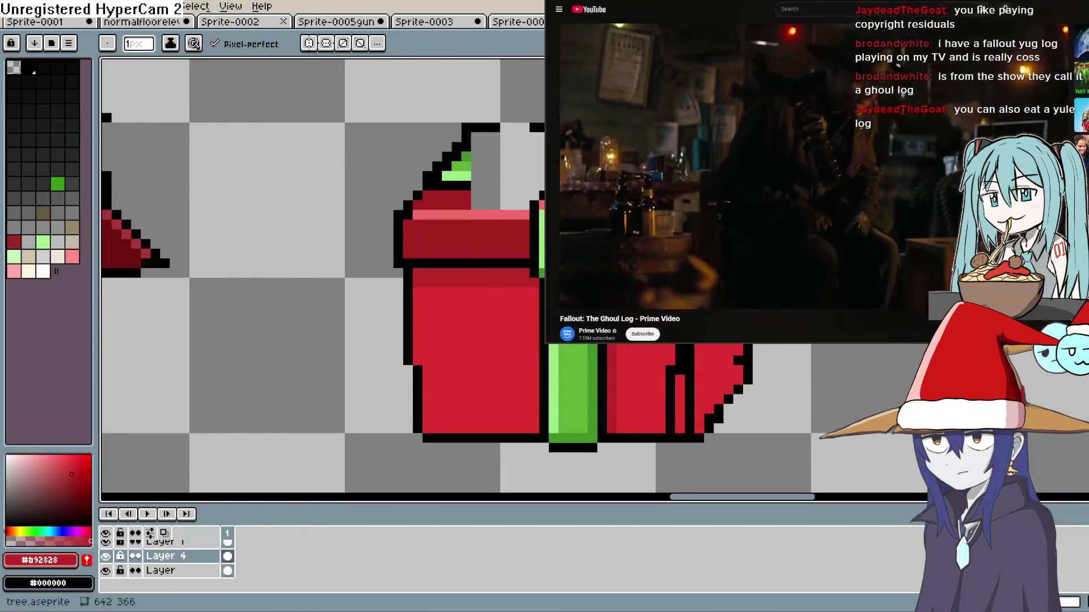
# - Snap the small YouTube window to the top-left corner of the screen
pyautogui.press('super+Left')
pyautogui.press('super+Up')
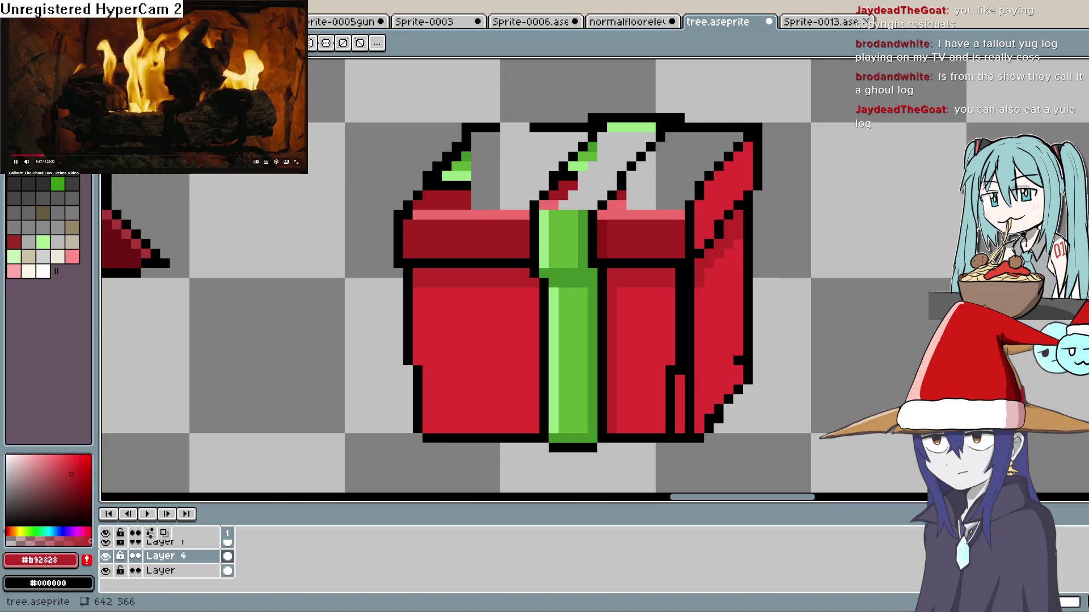
# - Darken the box's upper right side with #a72222 and fill the grey lid area with #dc3030
pyautogui.press('v')
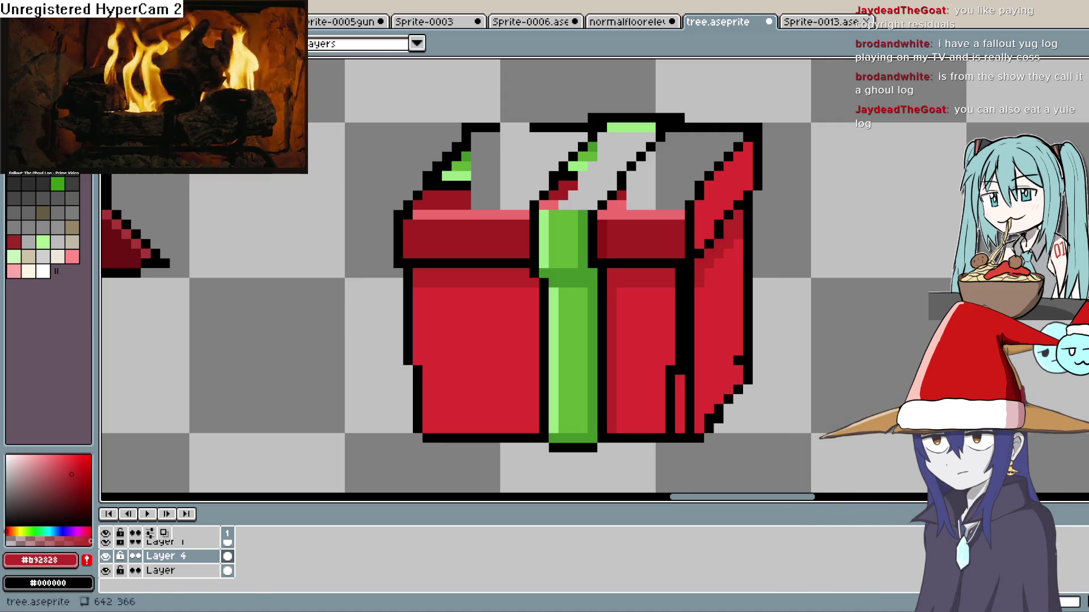
pyautogui.keyDown('alt'); pyautogui.click(735, 197); pyautogui.keyUp('alt')
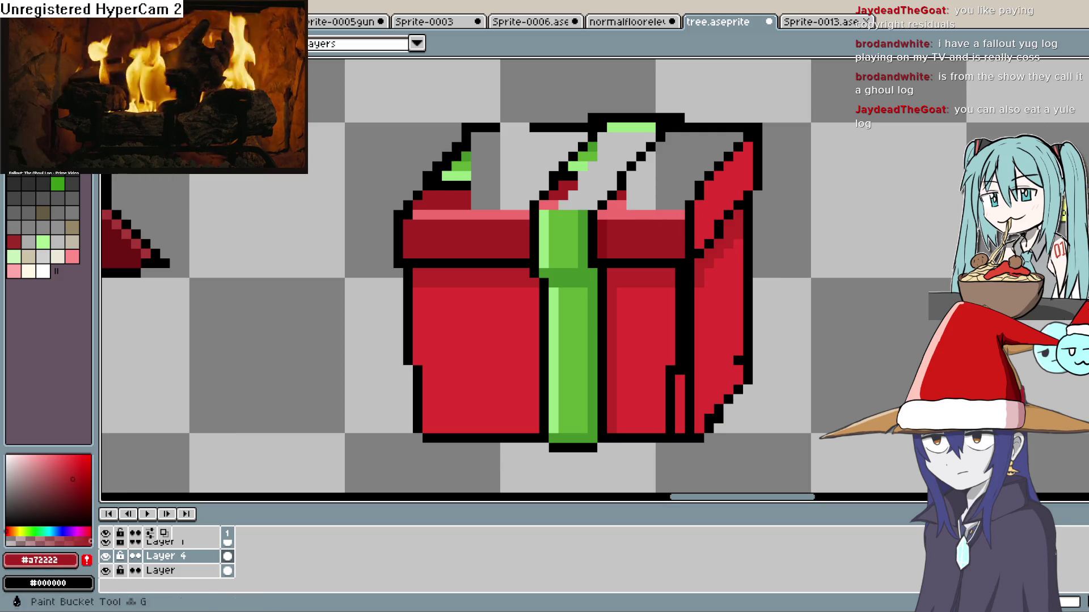
pyautogui.click(736, 196)
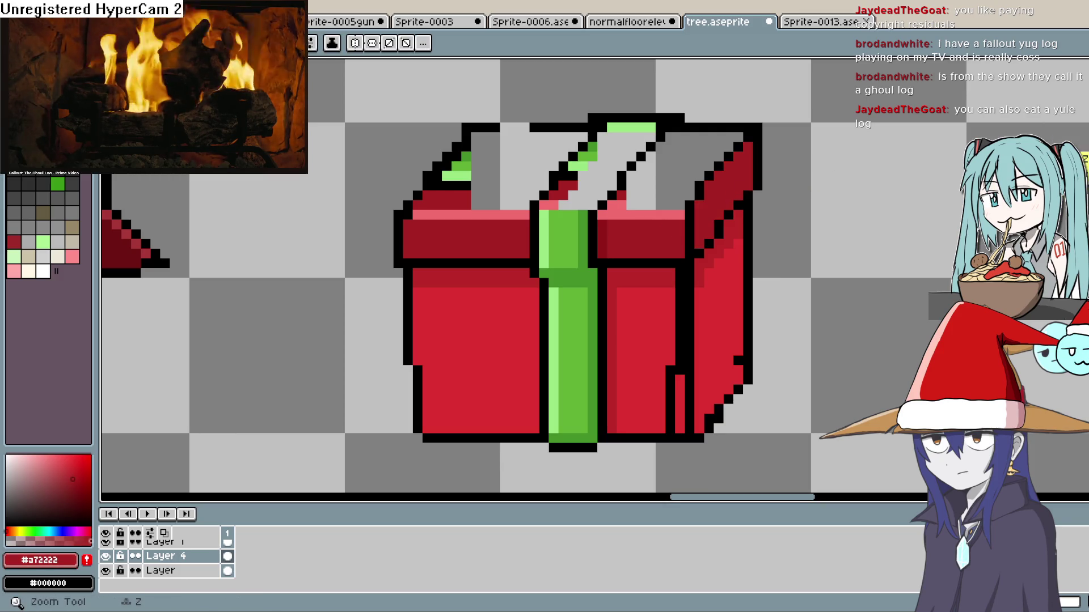
pyautogui.keyDown('alt'); pyautogui.click(644, 302); pyautogui.keyUp('alt')
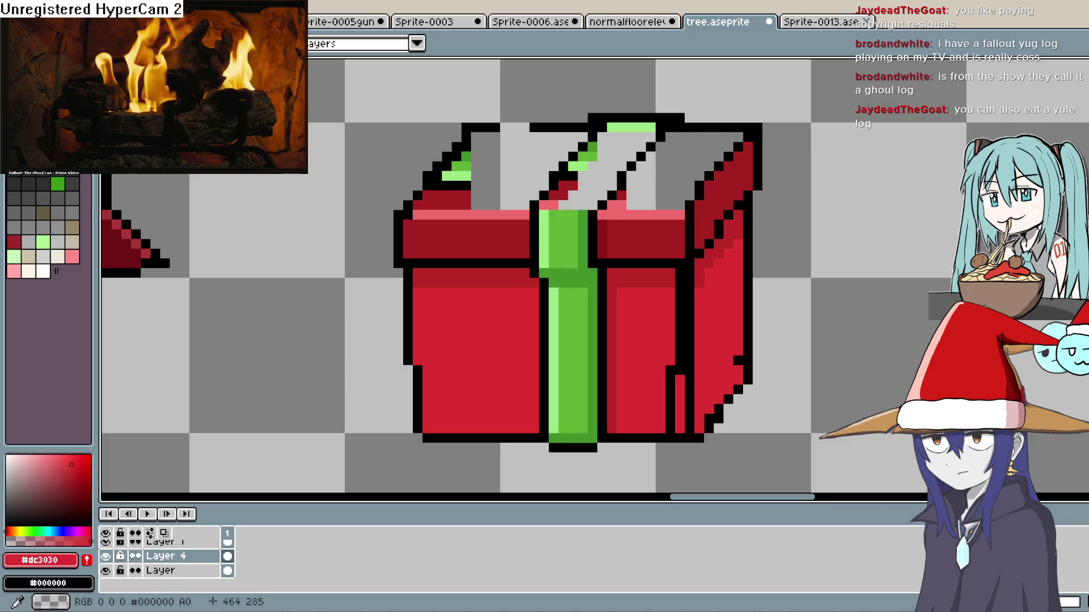
pyautogui.press('g')
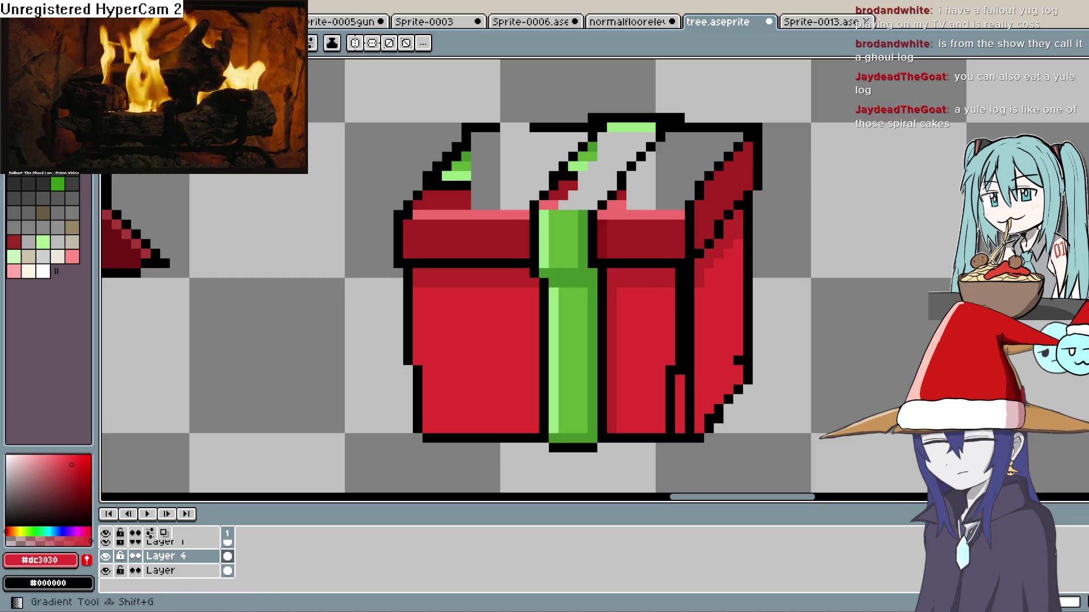
pyautogui.click(685, 178)
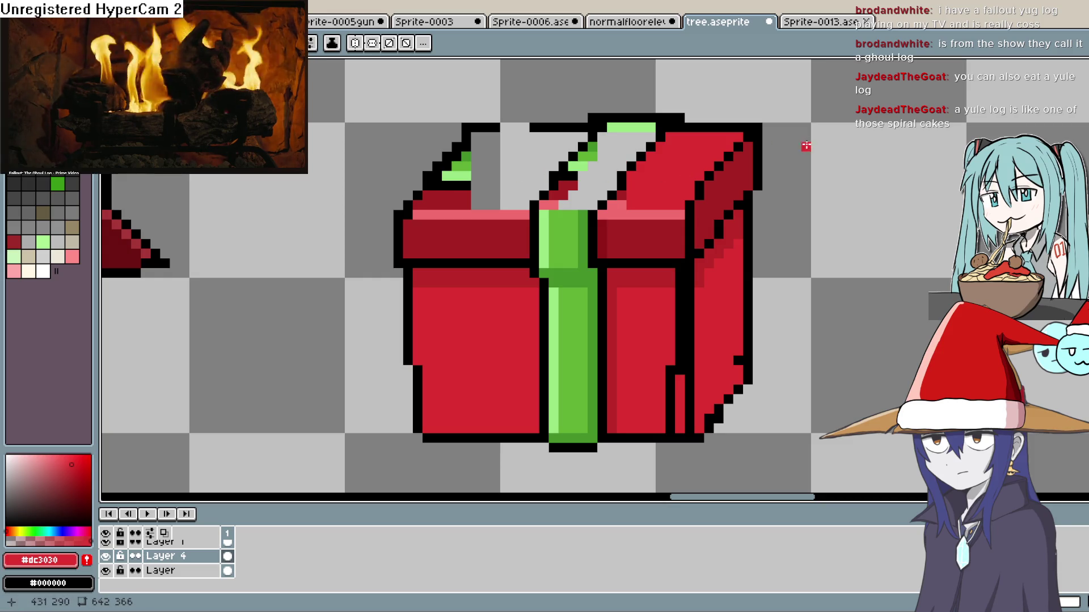
# - Draw a black edge line along the top of the gift's lid
pyautogui.click(1080, 152)
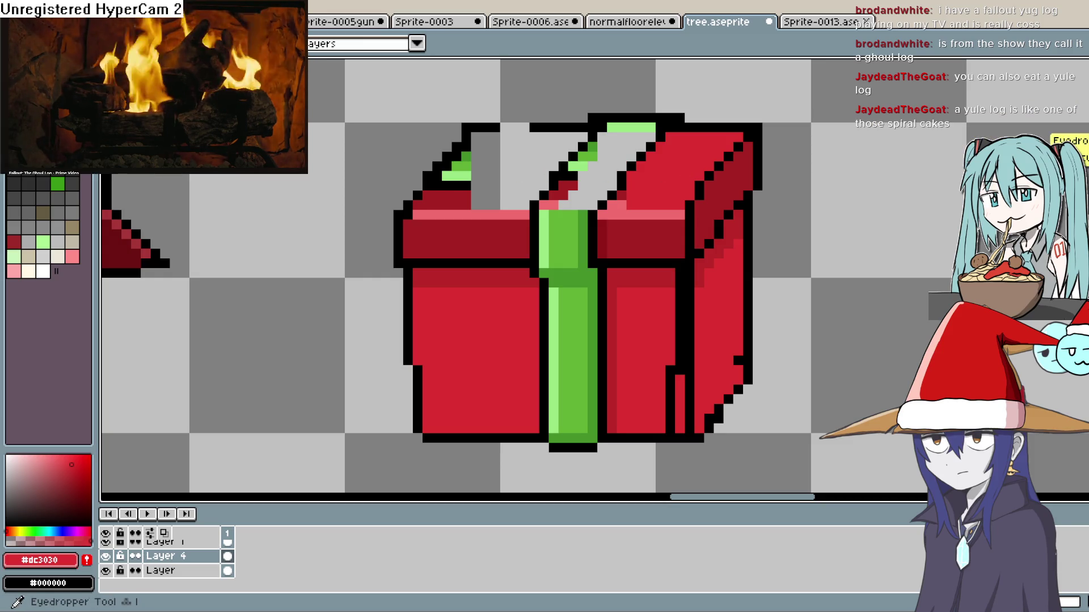
pyautogui.click(951, 89)
pyautogui.press('b')
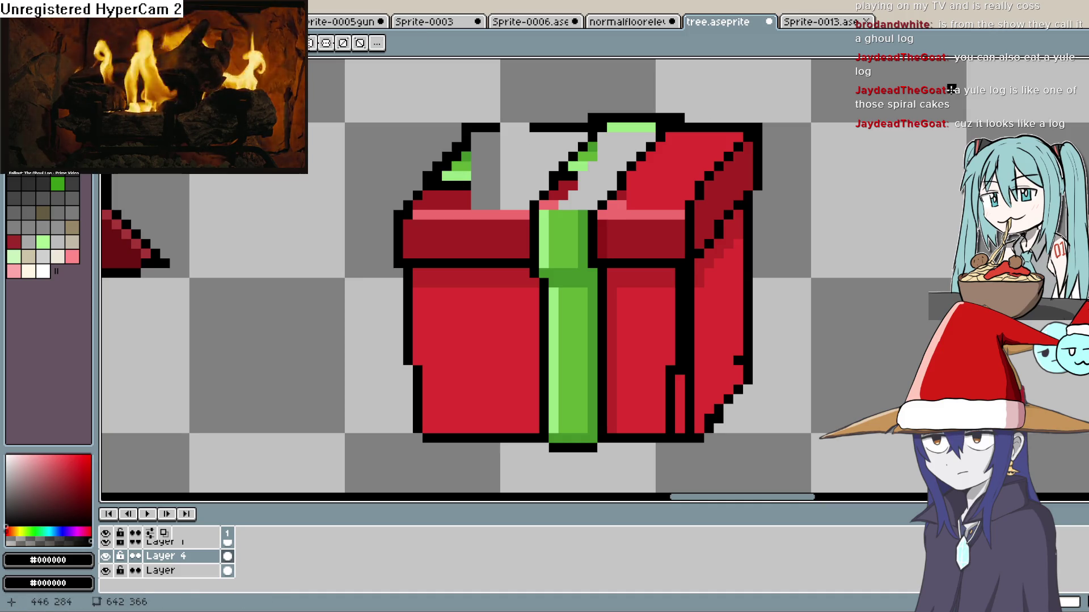
pyautogui.moveTo(476, 185); pyautogui.dragTo(527, 185)
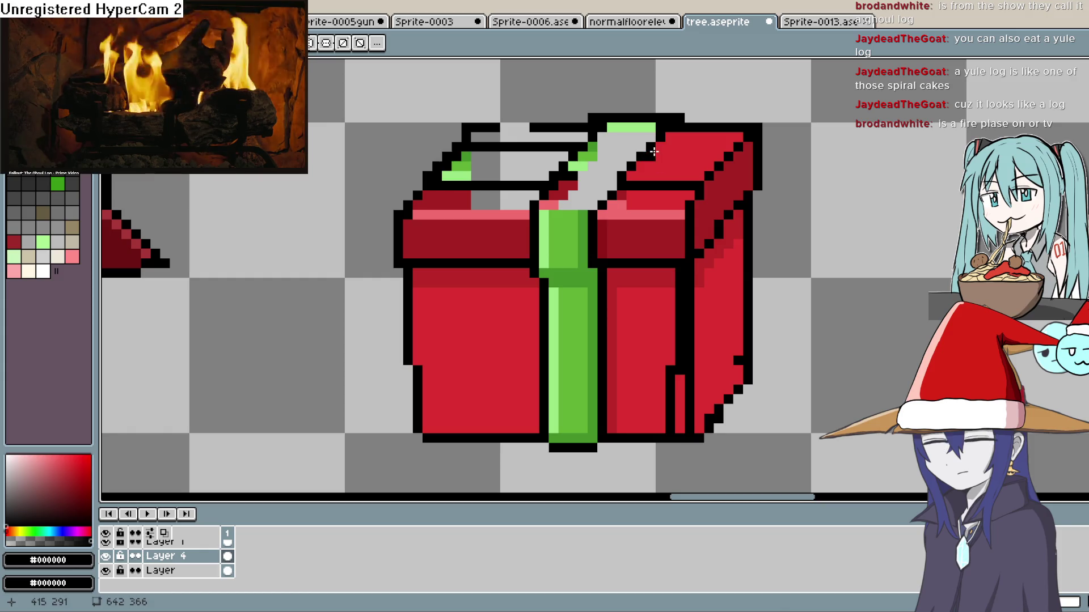
# - Undo the stray lid line and draw black ribbon outlines down the gift's right side
pyautogui.hotkey('ctrl', 'z')
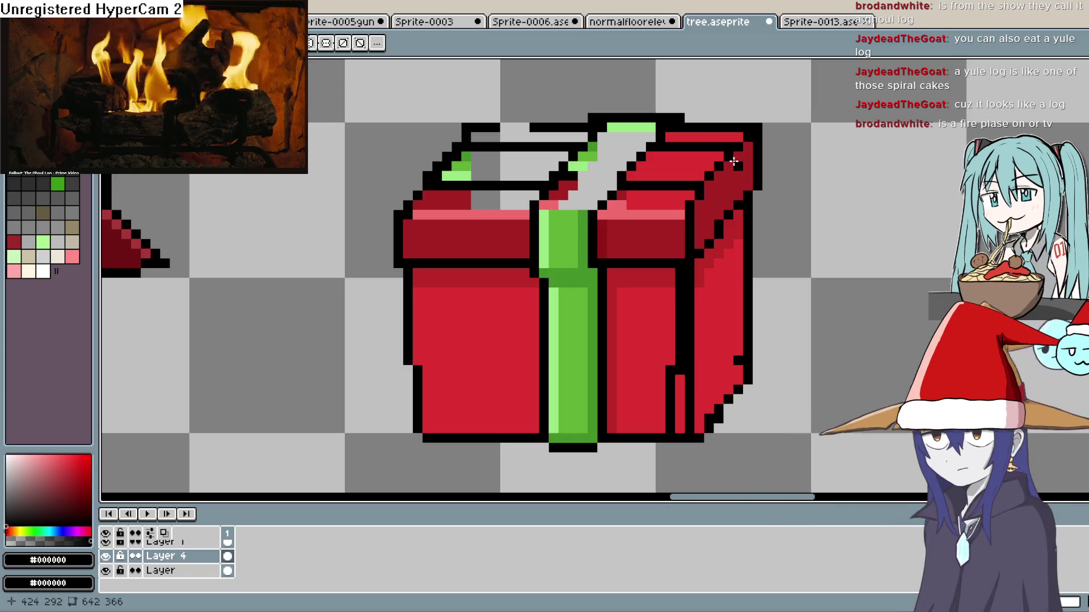
pyautogui.moveTo(735, 154); pyautogui.dragTo(735, 173)
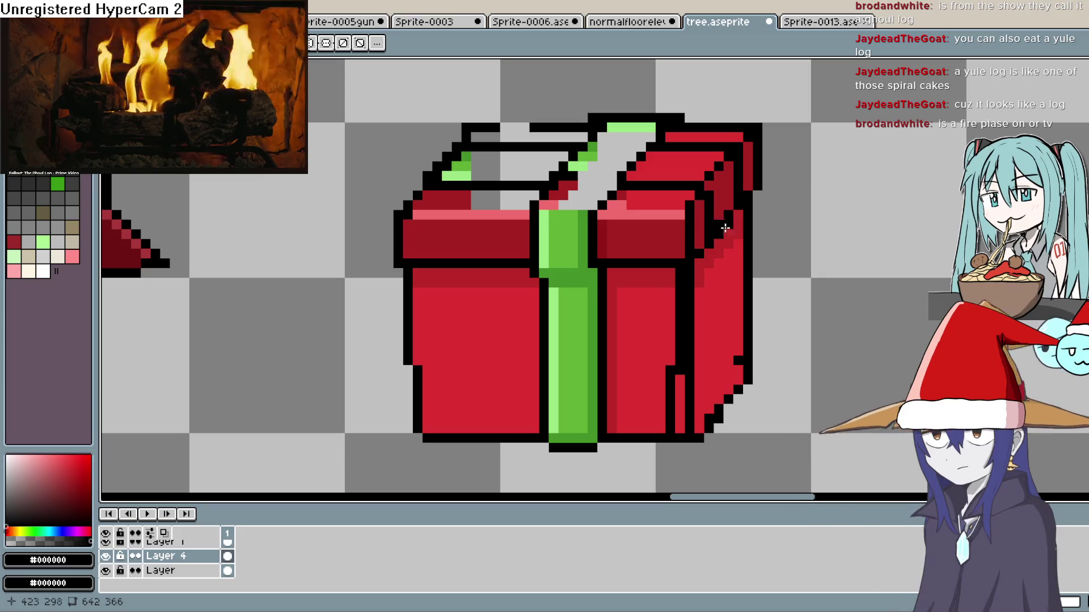
pyautogui.moveTo(731, 223); pyautogui.dragTo(728, 366)
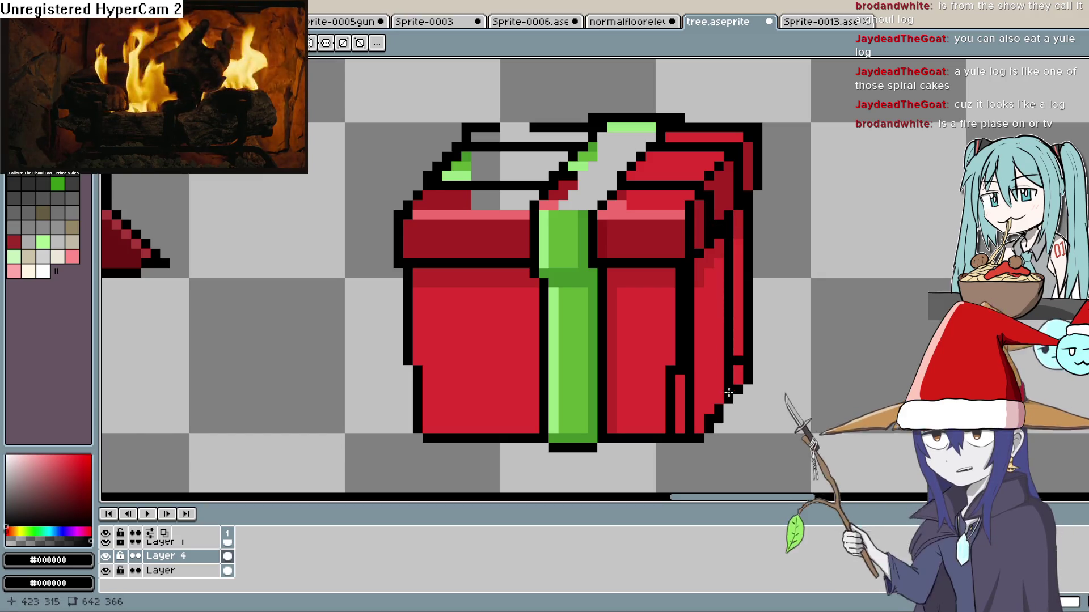
pyautogui.moveTo(706, 256); pyautogui.dragTo(709, 400)
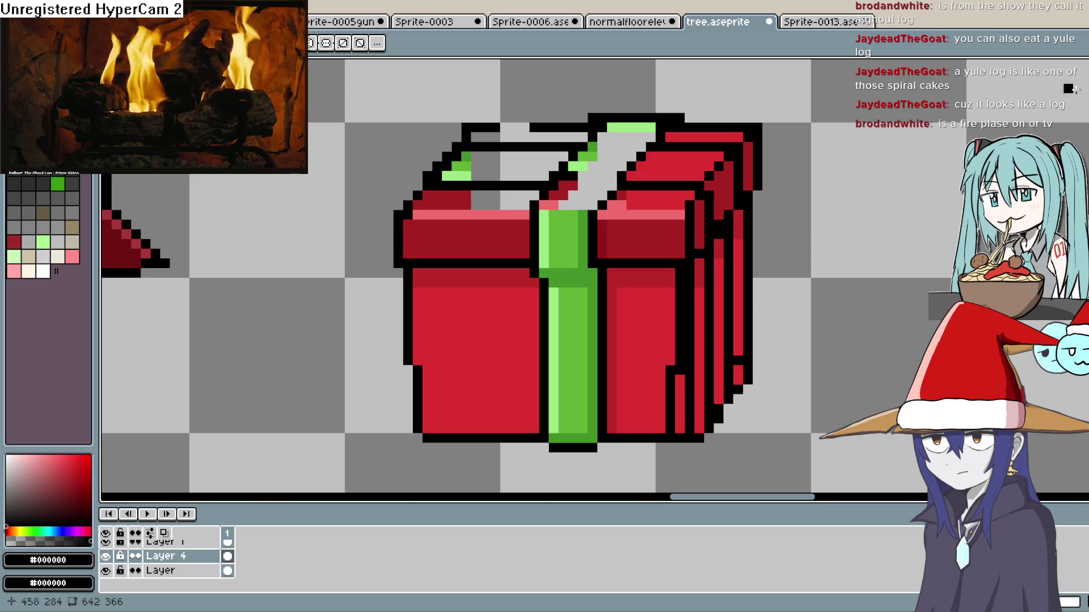
pyautogui.keyDown('alt'); pyautogui.click(630, 127); pyautogui.keyUp('alt')
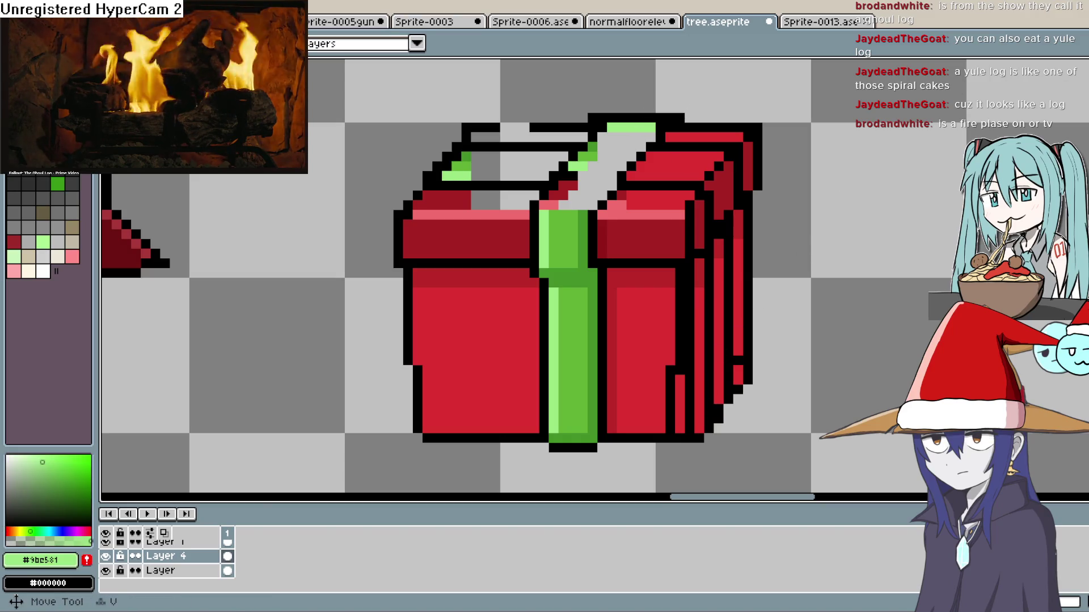
# - Fill the ribbon bands on the lid and right side with light green #9be581
pyautogui.click(592, 175)
pyautogui.click(551, 204)
pyautogui.click(544, 168)
pyautogui.click(669, 164)
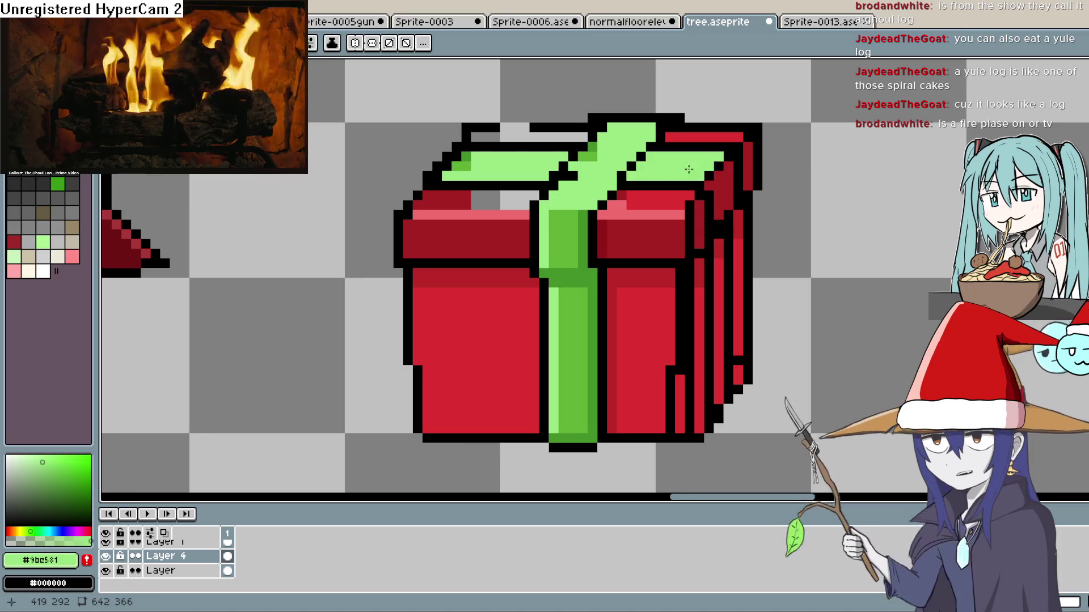
pyautogui.click(717, 192)
pyautogui.click(718, 255)
pyautogui.click(717, 272)
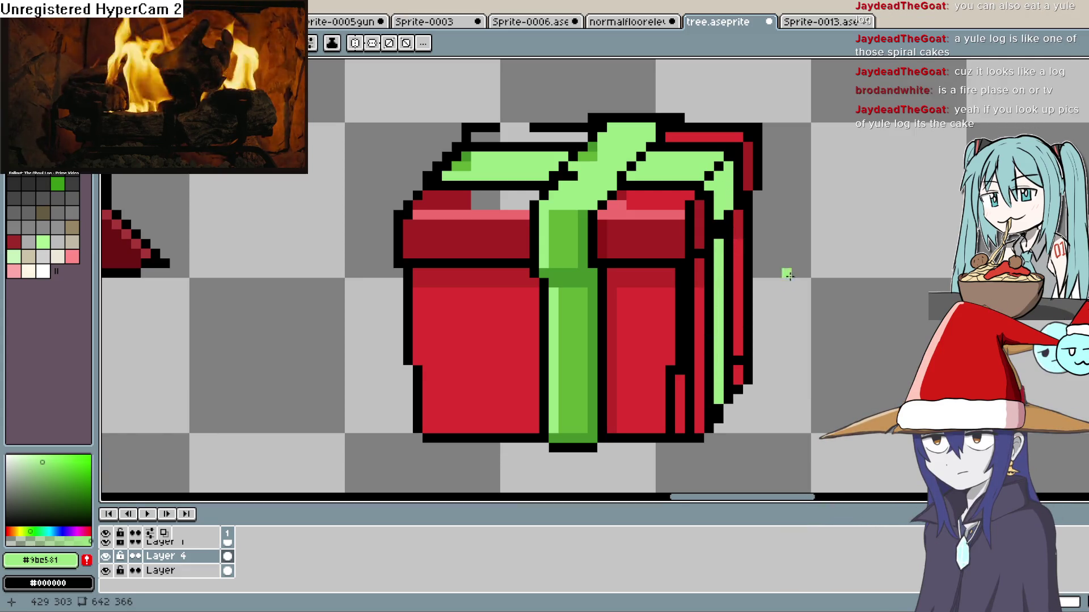
pyautogui.rightClick(717, 220)
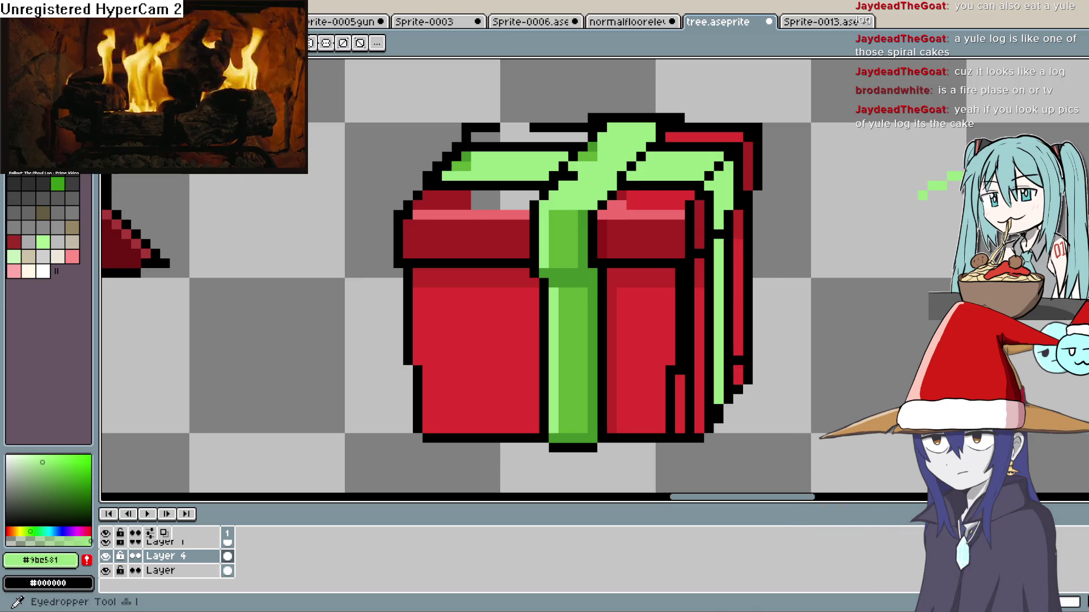
pyautogui.click(744, 277)
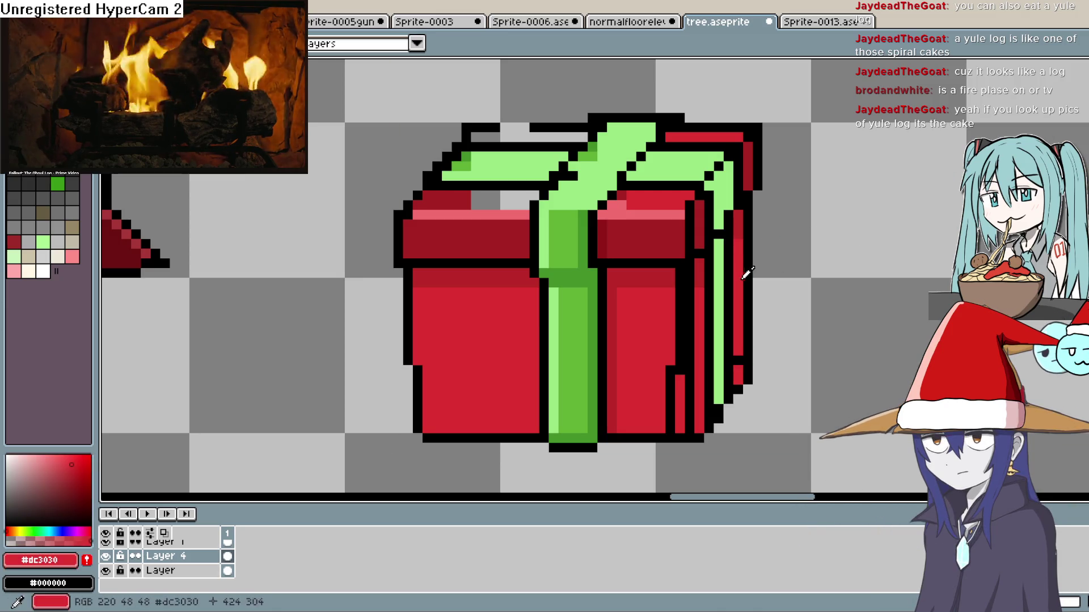
# - Fill a thin column of dark pixels red and a short bottom row black
pyautogui.press('m')
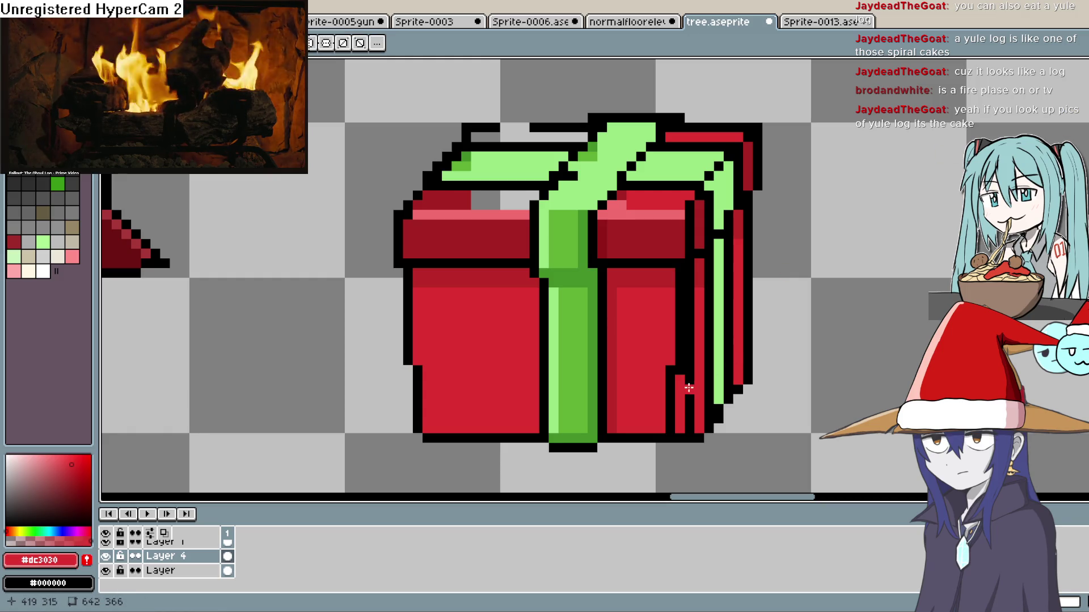
pyautogui.moveTo(688, 370); pyautogui.dragTo(687, 397)
pyautogui.press('f')
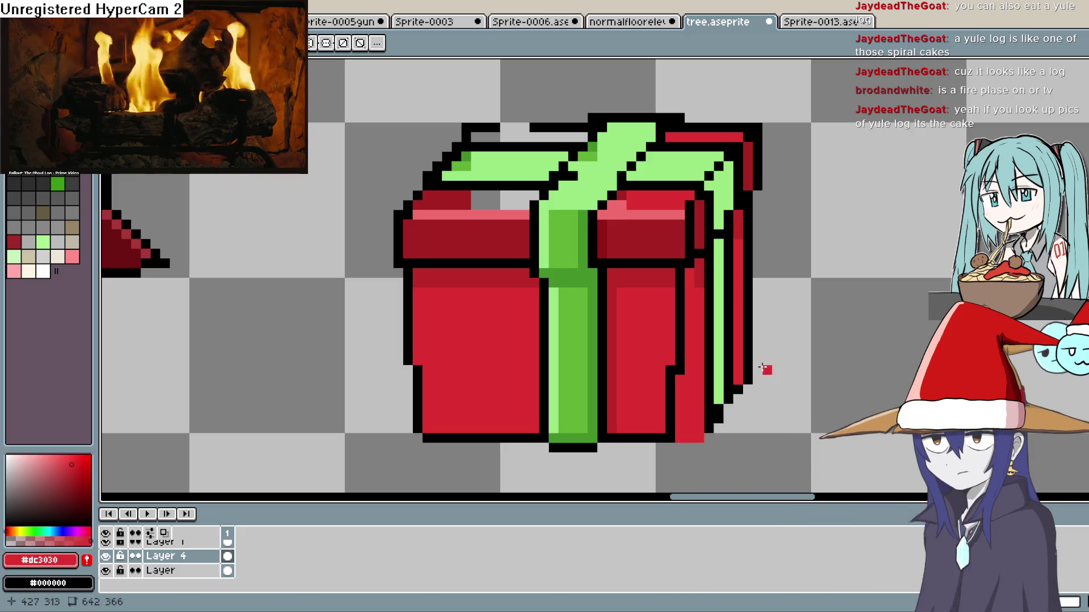
pyautogui.press('i')
pyautogui.click(780, 264)
pyautogui.press('m')
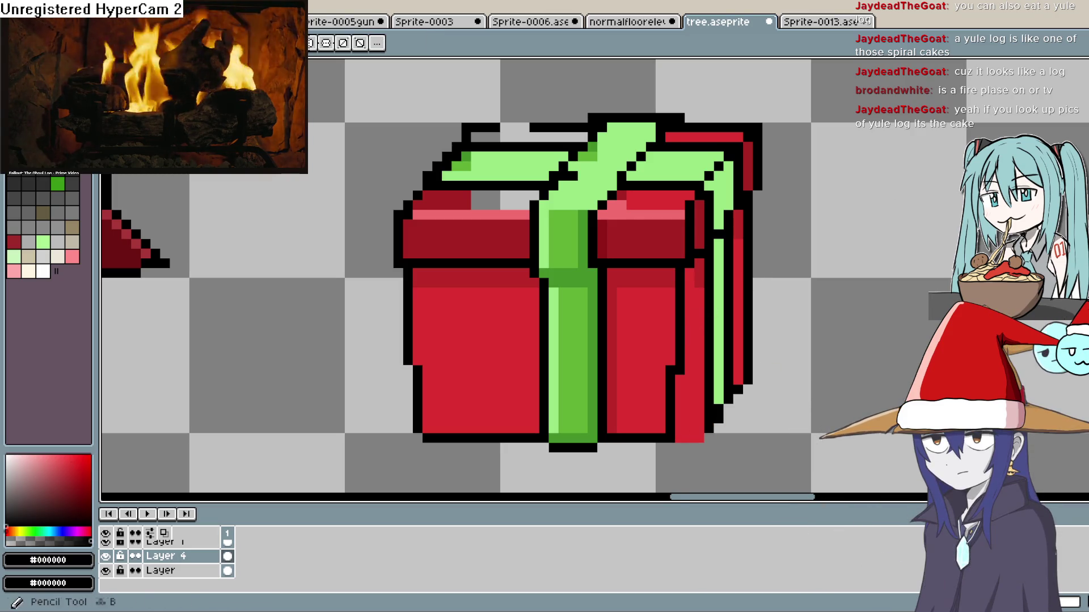
pyautogui.moveTo(685, 415); pyautogui.dragTo(709, 423)
pyautogui.press('f')
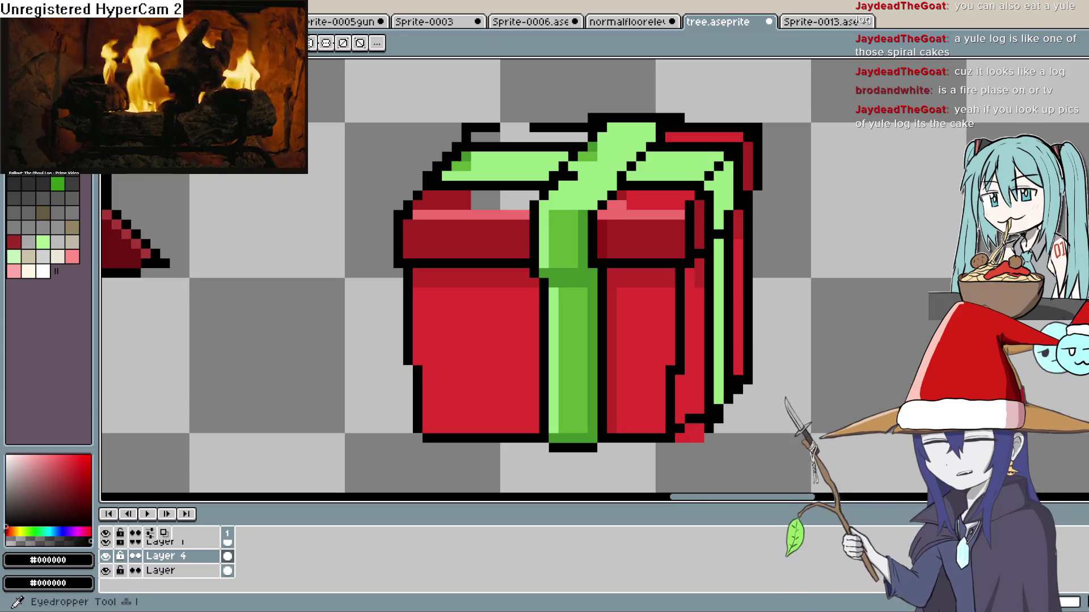
# - Erase the stray outline and red pixels at the gift's lower-right corner
pyautogui.click(1079, 148)
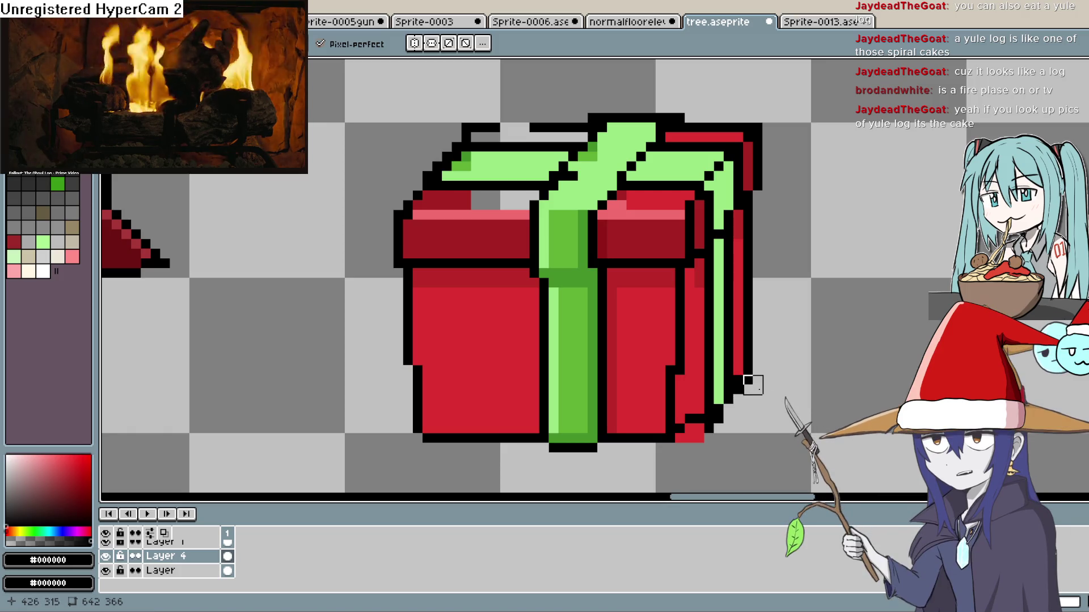
pyautogui.click(718, 419)
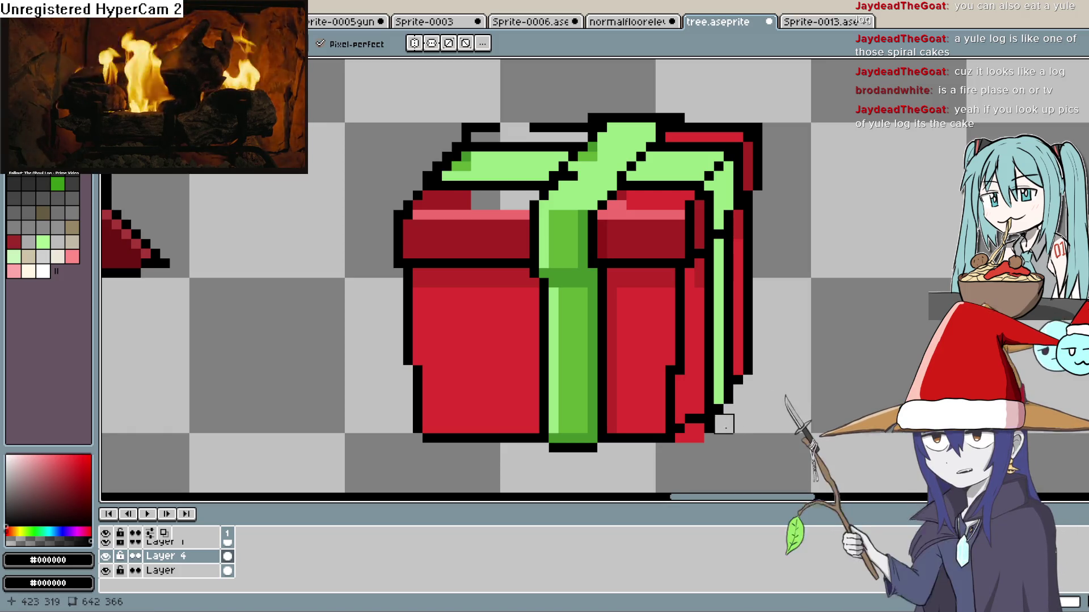
pyautogui.moveTo(714, 434); pyautogui.dragTo(683, 440)
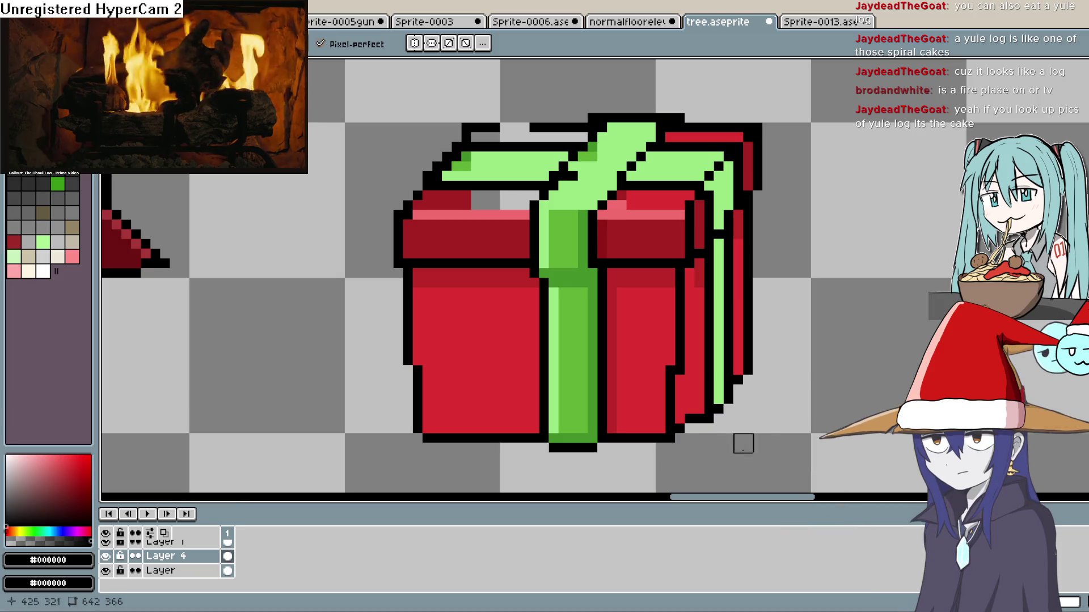
pyautogui.scroll(-1, 793, 375)
pyautogui.scroll(-3, 792, 374)
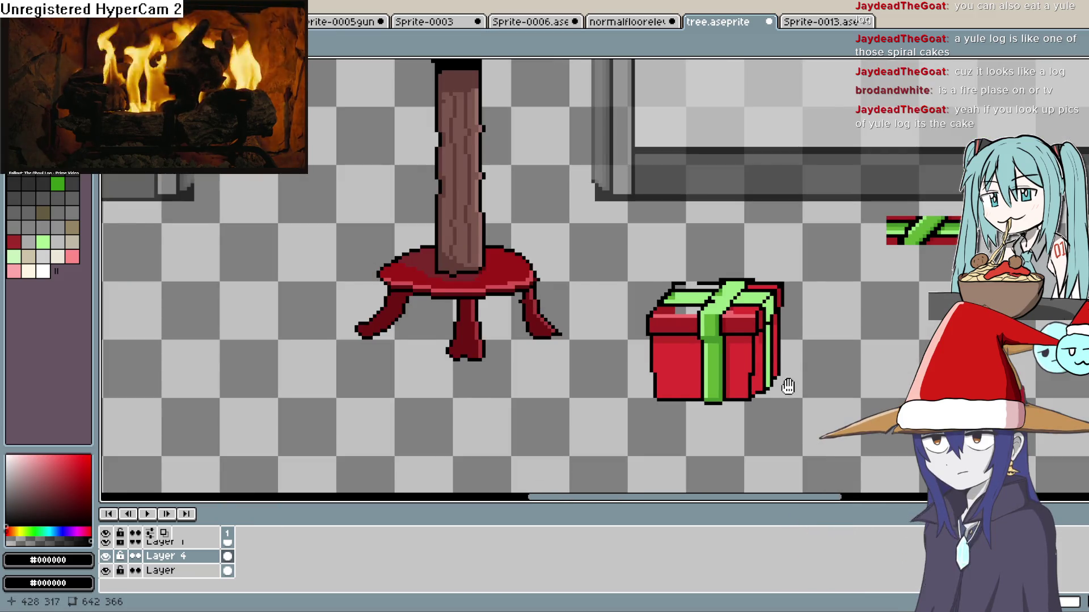
pyautogui.scroll(-1, 785, 384)
pyautogui.moveTo(754, 297); pyautogui.dragTo(719, 272)
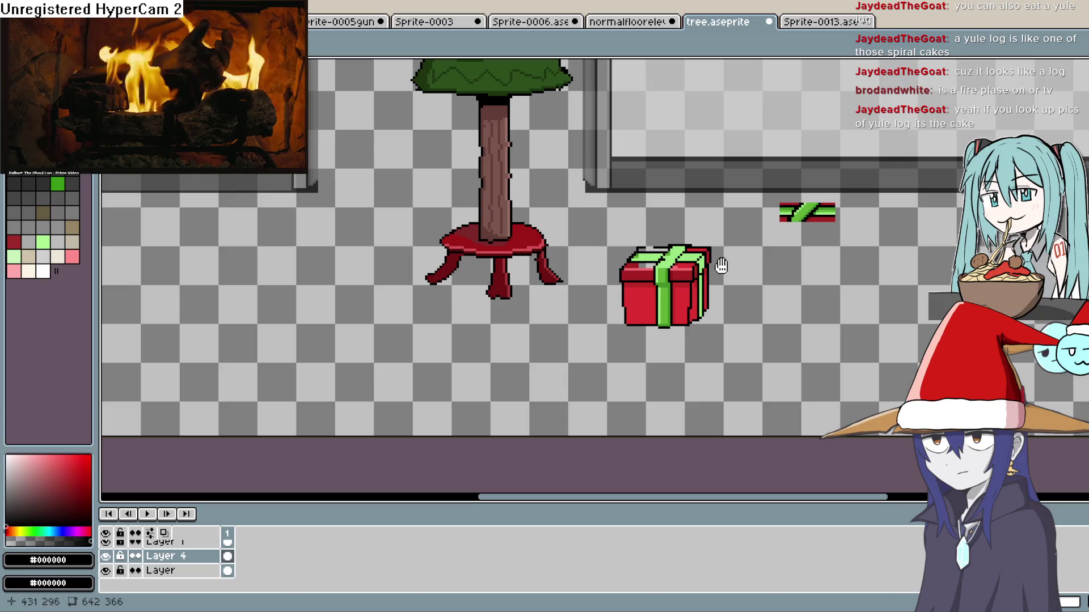
pyautogui.moveTo(720, 262); pyautogui.dragTo(705, 244)
pyautogui.scroll(3, 648, 282)
pyautogui.moveTo(648, 282); pyautogui.dragTo(639, 252)
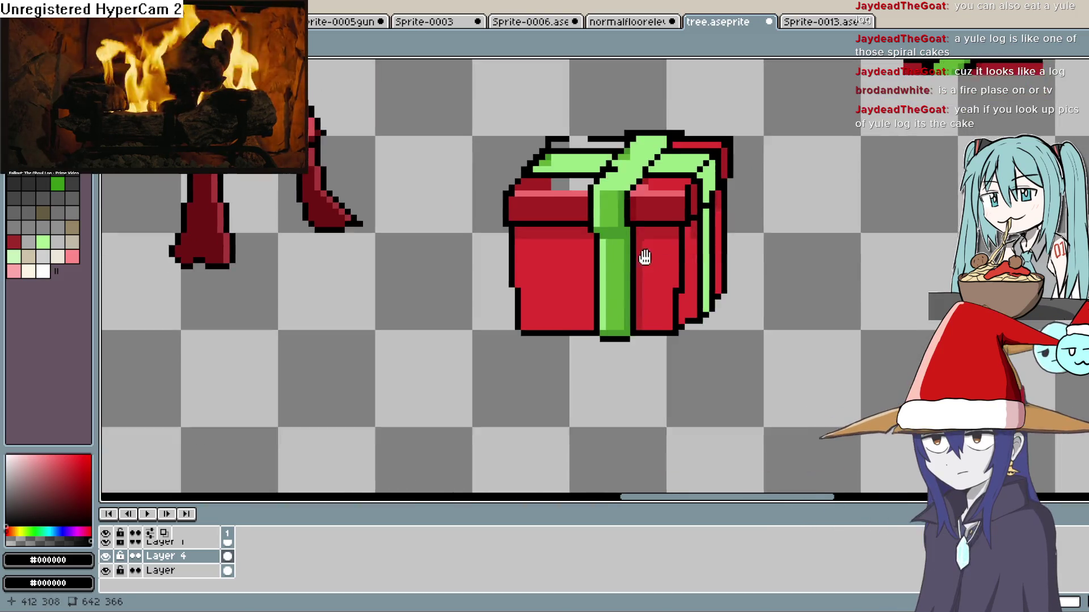
pyautogui.press('m')
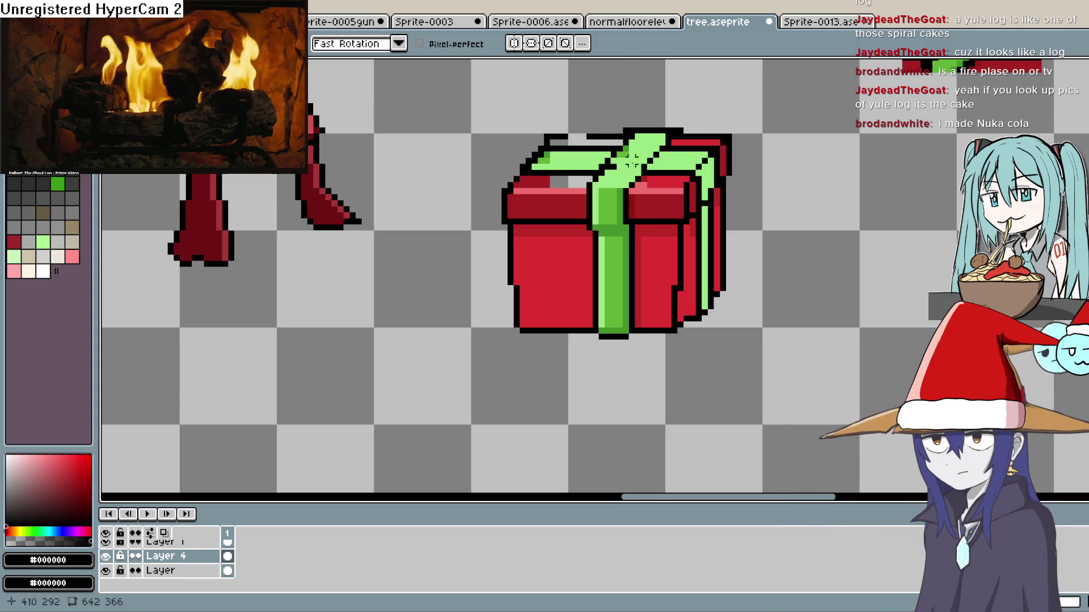
# - Lasso the gift's left and right parts and shift them apart to widen the box
pyautogui.moveTo(601, 123)
pyautogui.mouseDown()
pyautogui.moveTo(564, 247)
pyautogui.moveTo(564, 363)
pyautogui.moveTo(488, 139)
pyautogui.moveTo(602, 127)
pyautogui.mouseUp()
pyautogui.moveTo(538, 257); pyautogui.dragTo(550, 260)
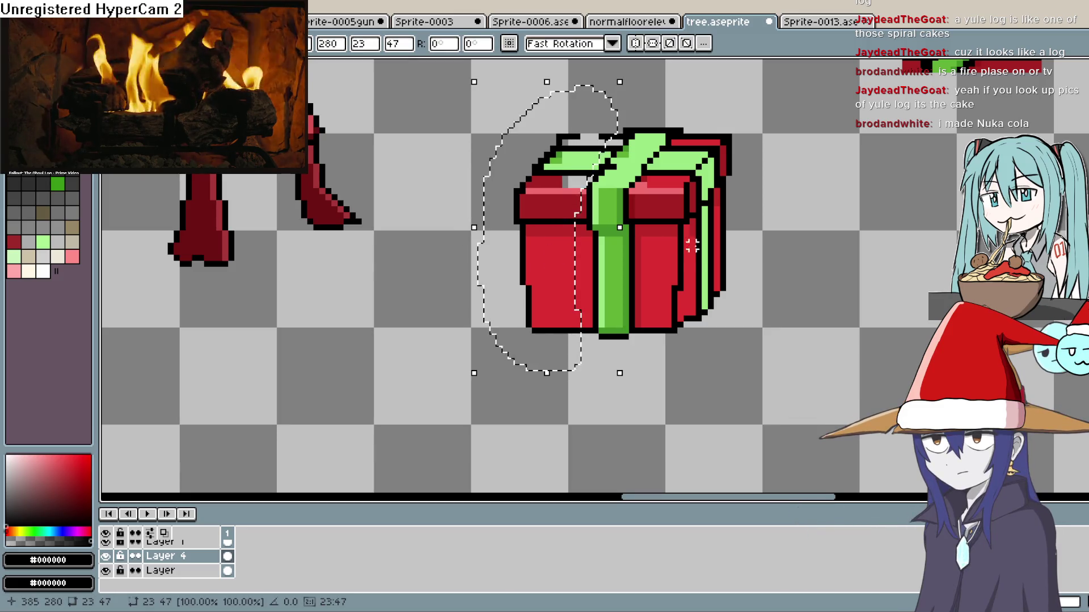
pyautogui.click(765, 235)
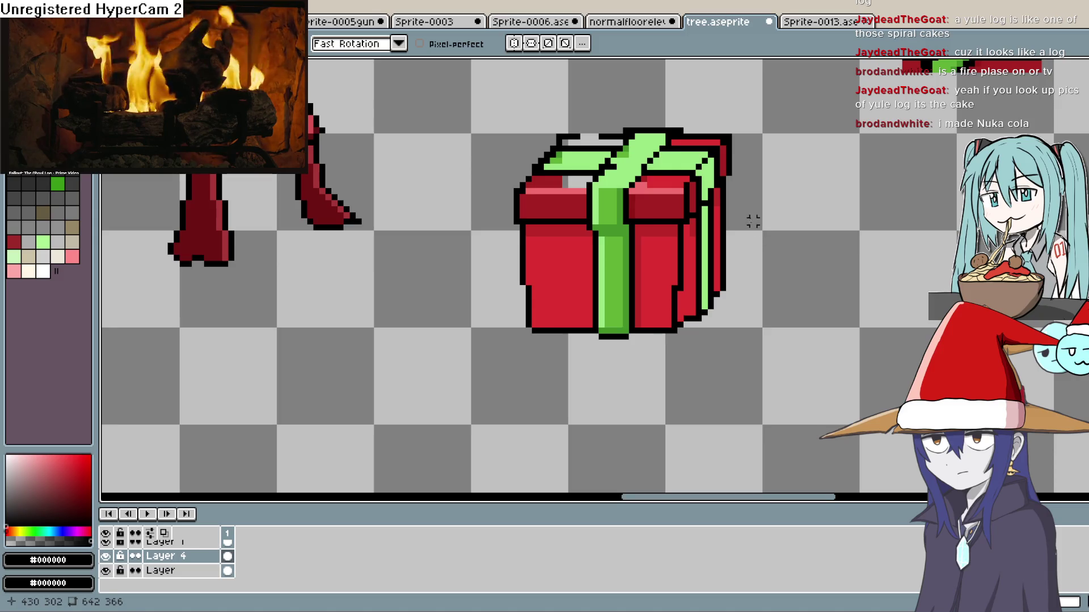
pyautogui.moveTo(716, 141)
pyautogui.mouseDown()
pyautogui.moveTo(663, 221)
pyautogui.moveTo(729, 340)
pyautogui.moveTo(716, 140)
pyautogui.mouseUp()
pyautogui.click(801, 118)
pyautogui.moveTo(650, 250)
pyautogui.mouseDown()
pyautogui.moveTo(717, 351)
pyautogui.moveTo(732, 113)
pyautogui.mouseUp()
pyautogui.moveTo(714, 212); pyautogui.dragTo(733, 214)
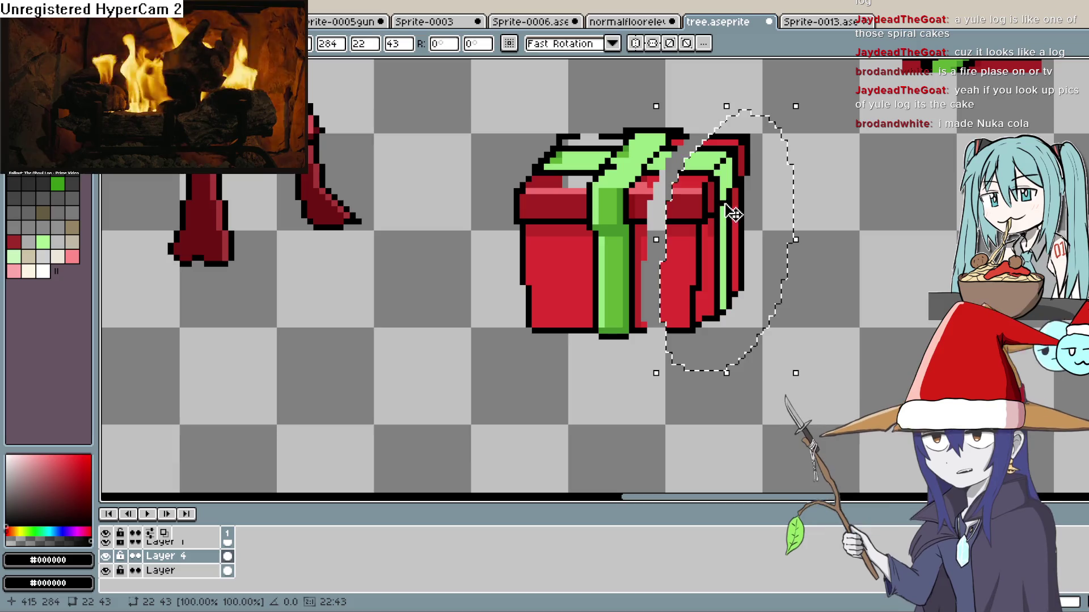
pyautogui.click(842, 191)
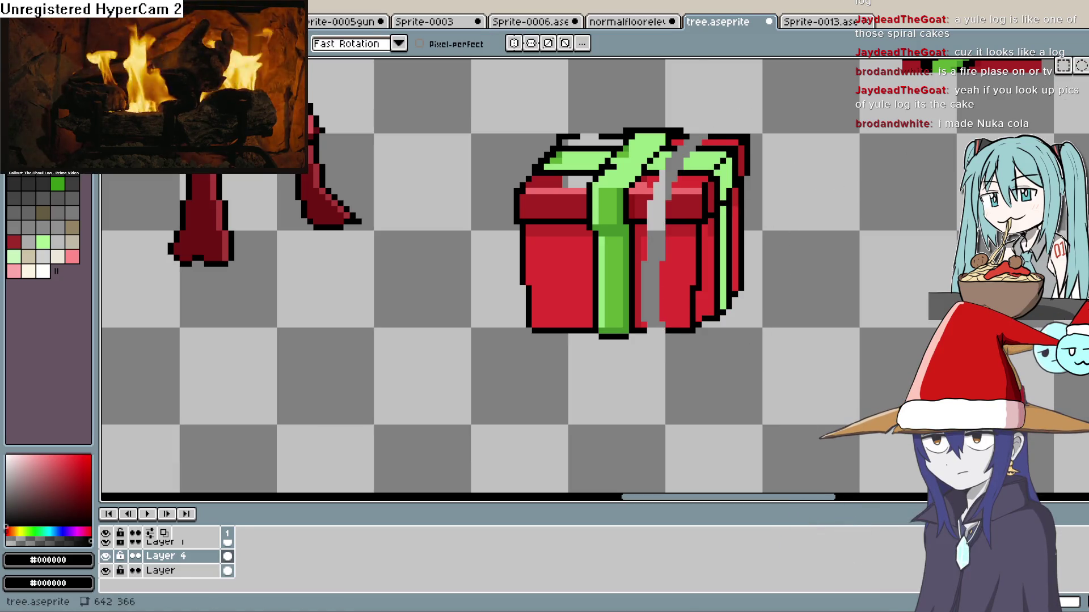
# - Make small rectangular selections across the gap and on the left face, then deselect
pyautogui.press('m')
pyautogui.moveTo(638, 228); pyautogui.dragTo(697, 227)
pyautogui.moveTo(583, 227); pyautogui.dragTo(521, 227)
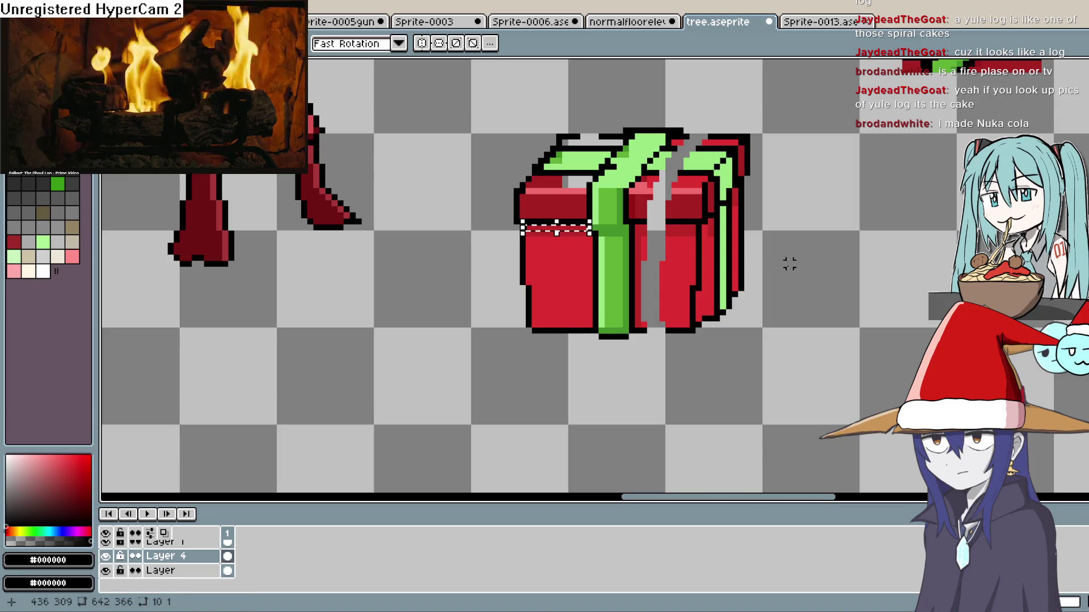
pyautogui.hotkey('ctrl', 'd')
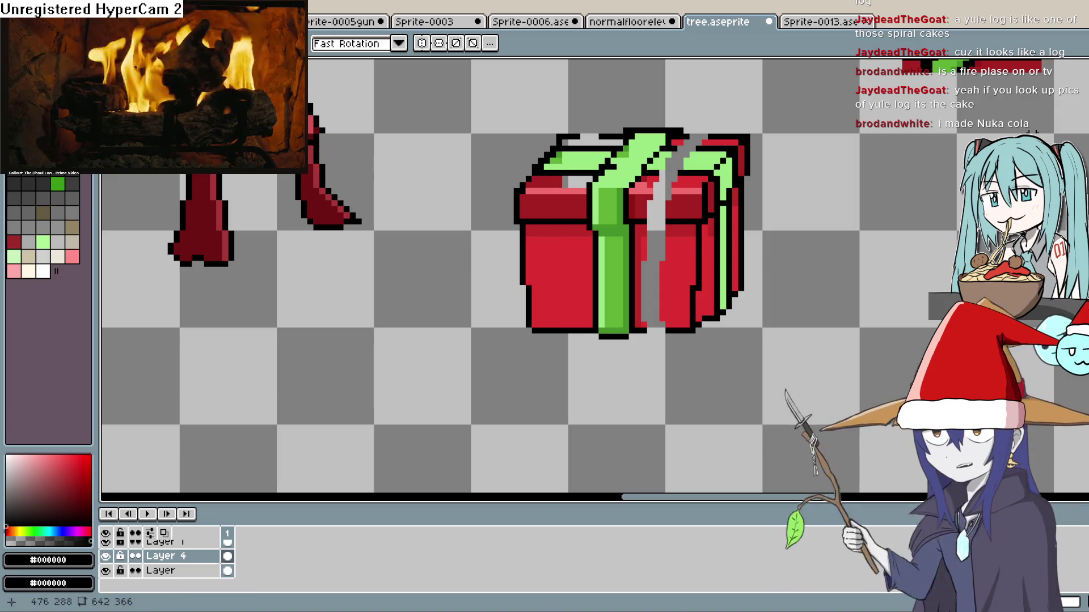
pyautogui.click(1079, 162)
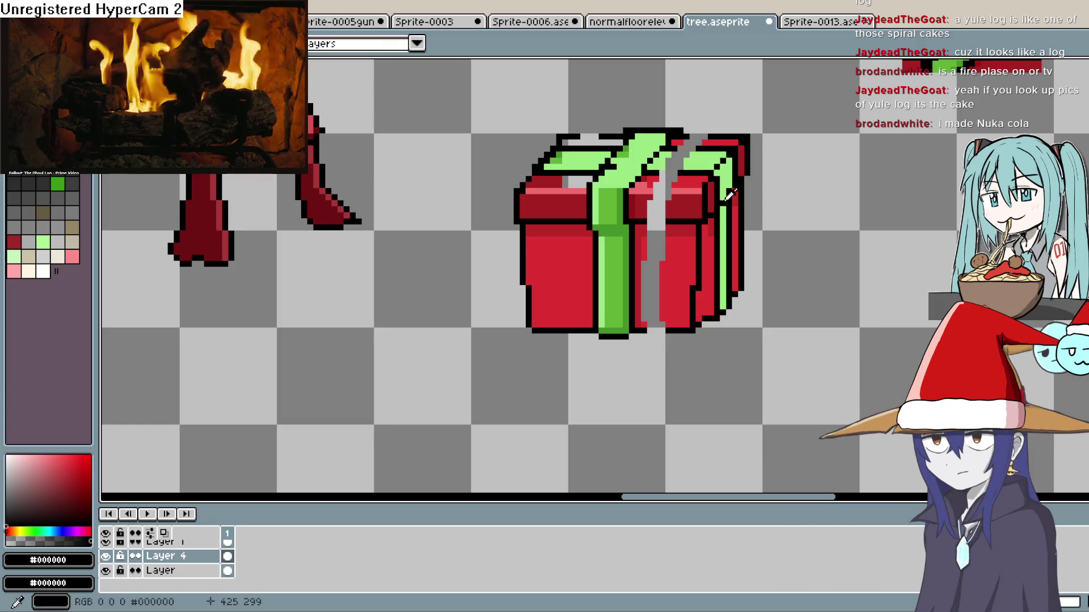
# - Zoom in and fill the grey gap in the right front face with the gift's red
pyautogui.click(1079, 67)
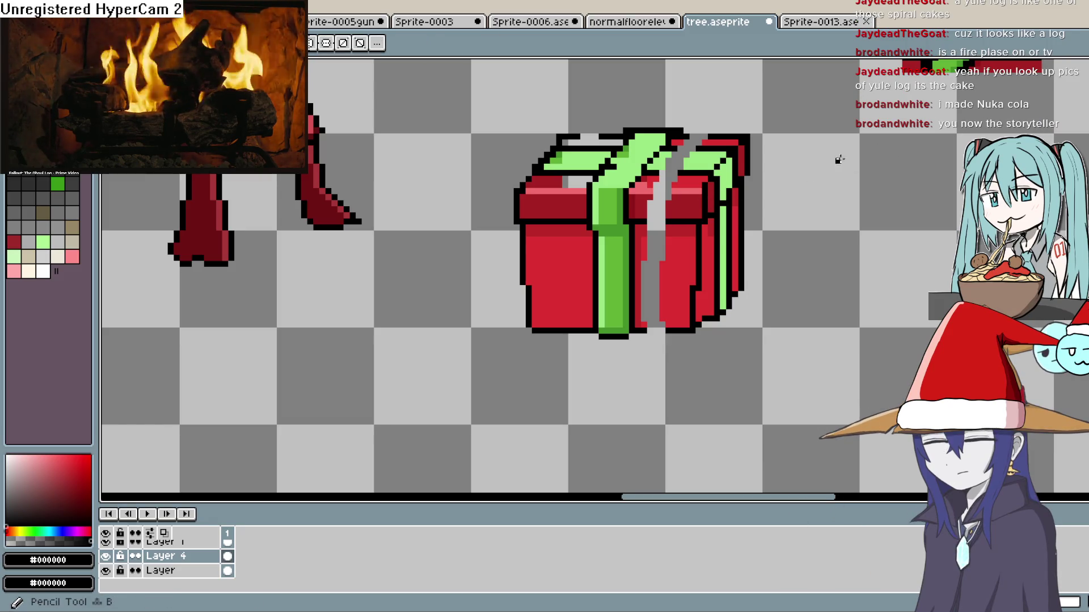
pyautogui.scroll(1, 647, 219)
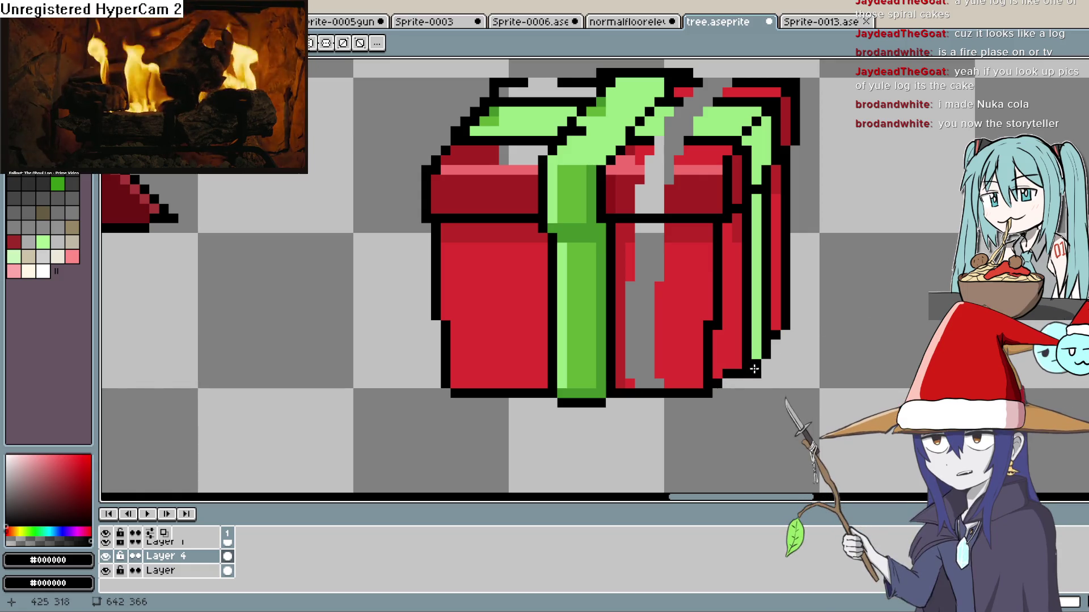
pyautogui.click(1079, 164)
pyautogui.click(688, 262)
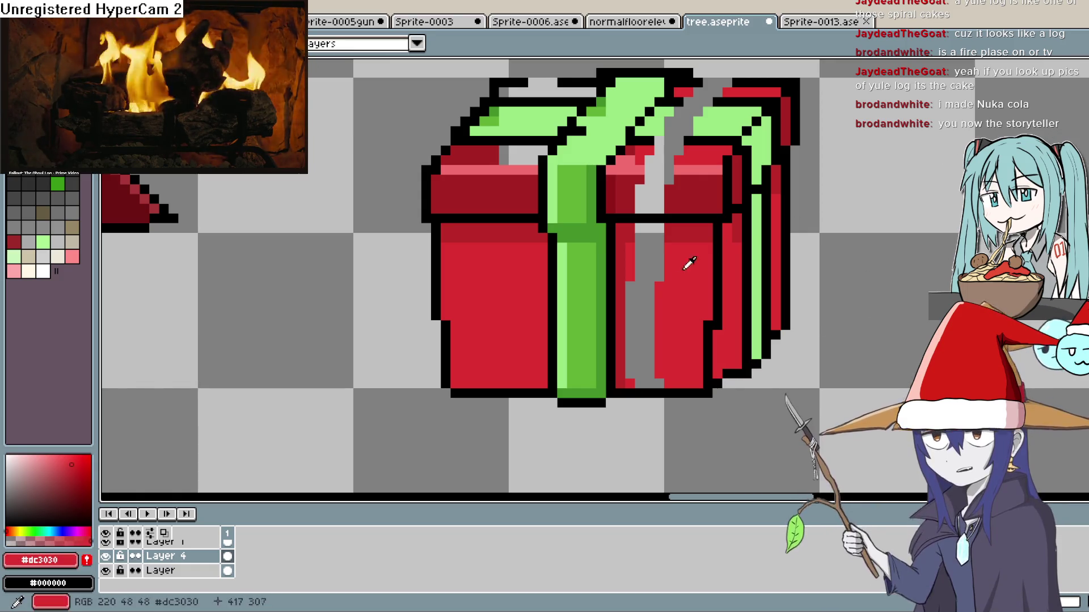
pyautogui.press('b')
pyautogui.moveTo(641, 248); pyautogui.dragTo(659, 248)
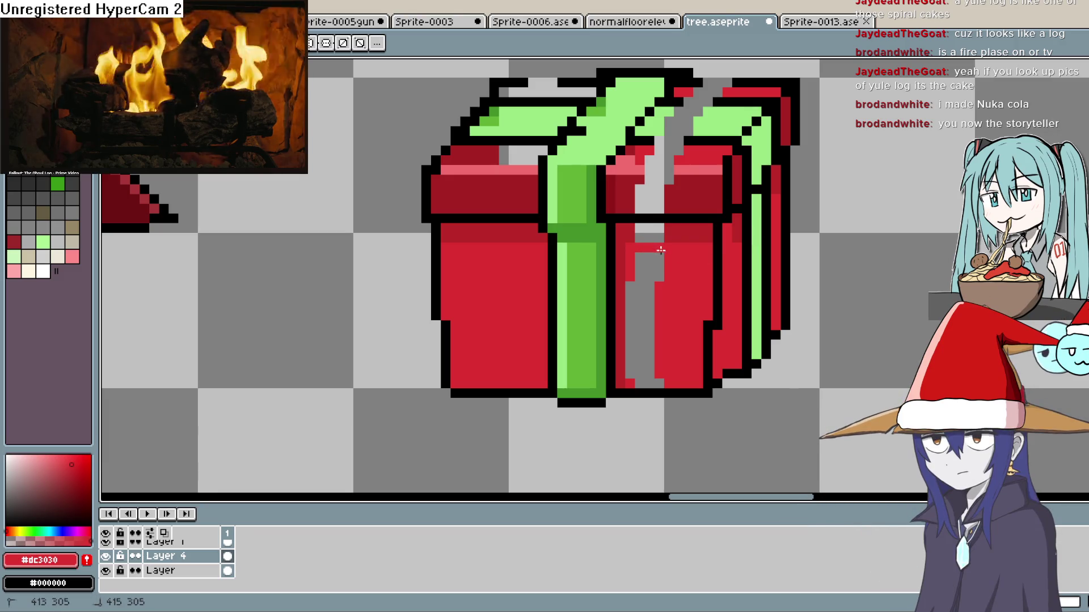
pyautogui.press('g')
pyautogui.click(646, 318)
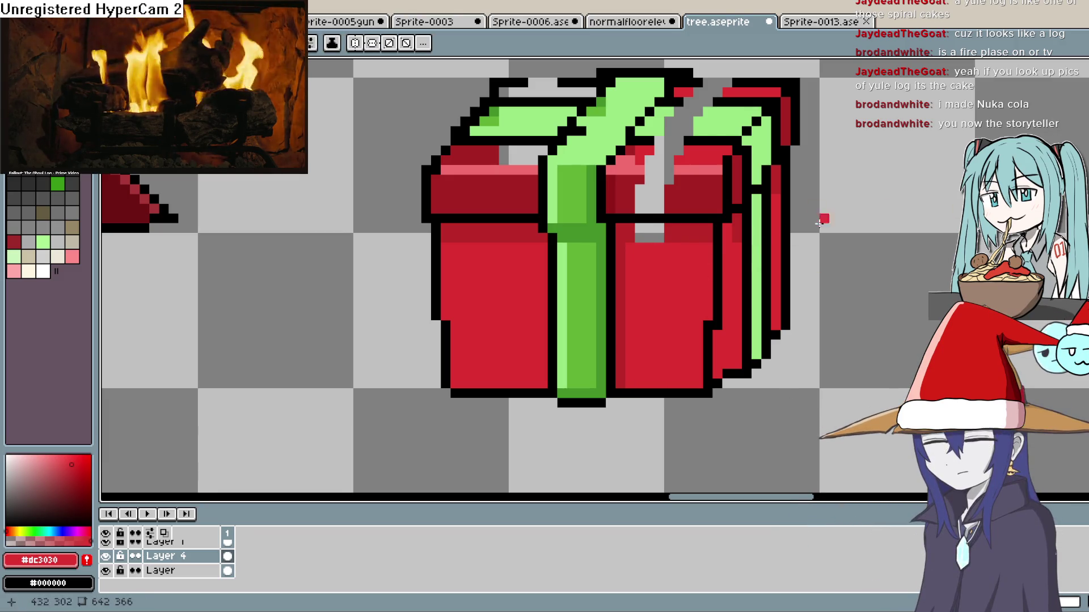
# - Paint the light pink highlight colour into the gap on the highlight row
pyautogui.press('i')
pyautogui.click(712, 221)
pyautogui.press('m')
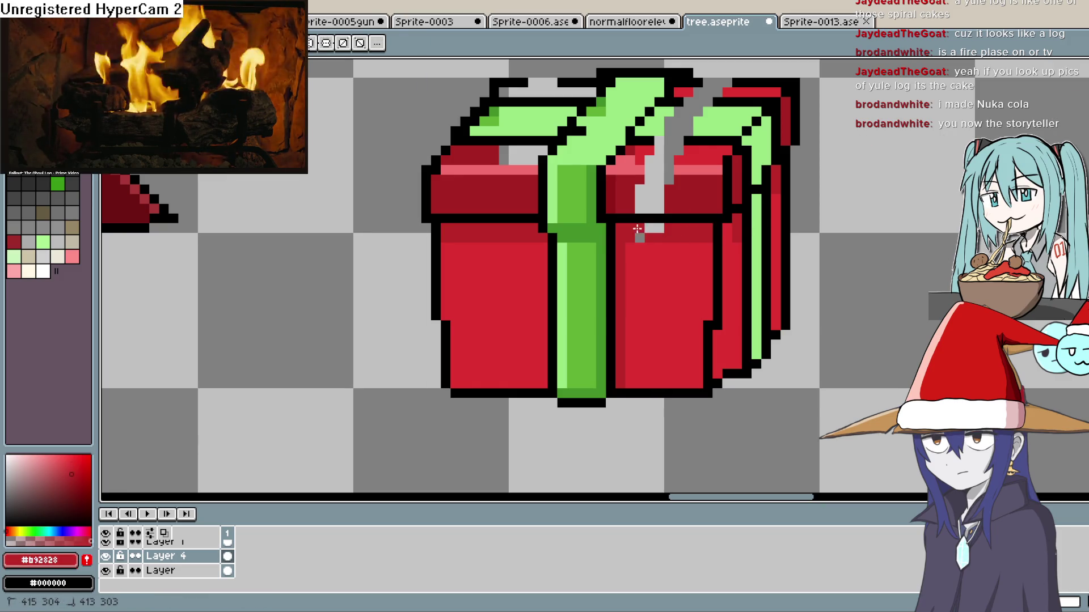
pyautogui.click(727, 237)
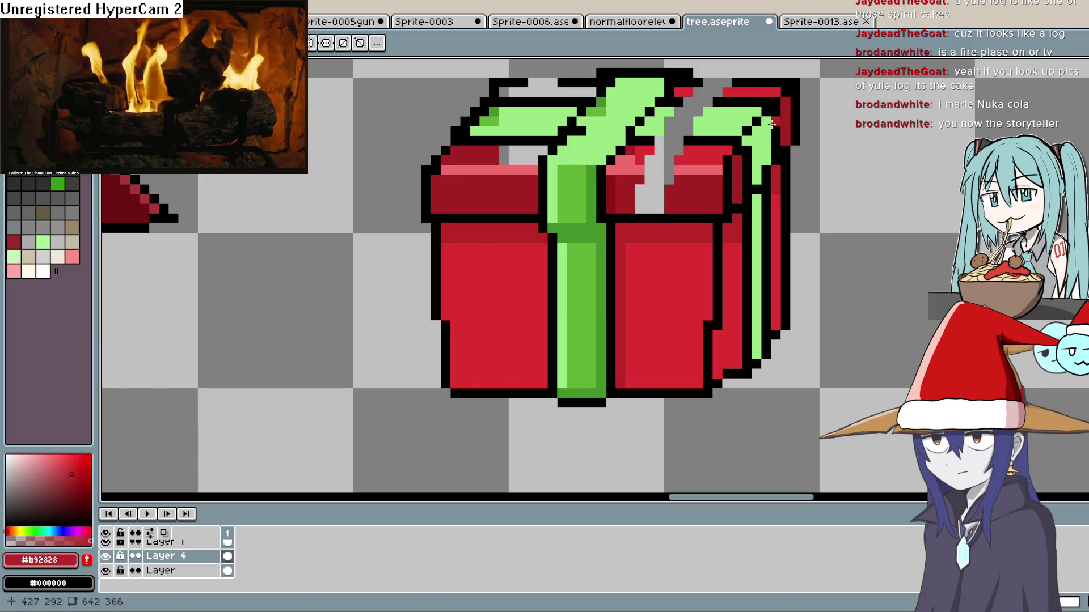
pyautogui.keyDown('alt'); pyautogui.click(680, 166); pyautogui.keyUp('alt')
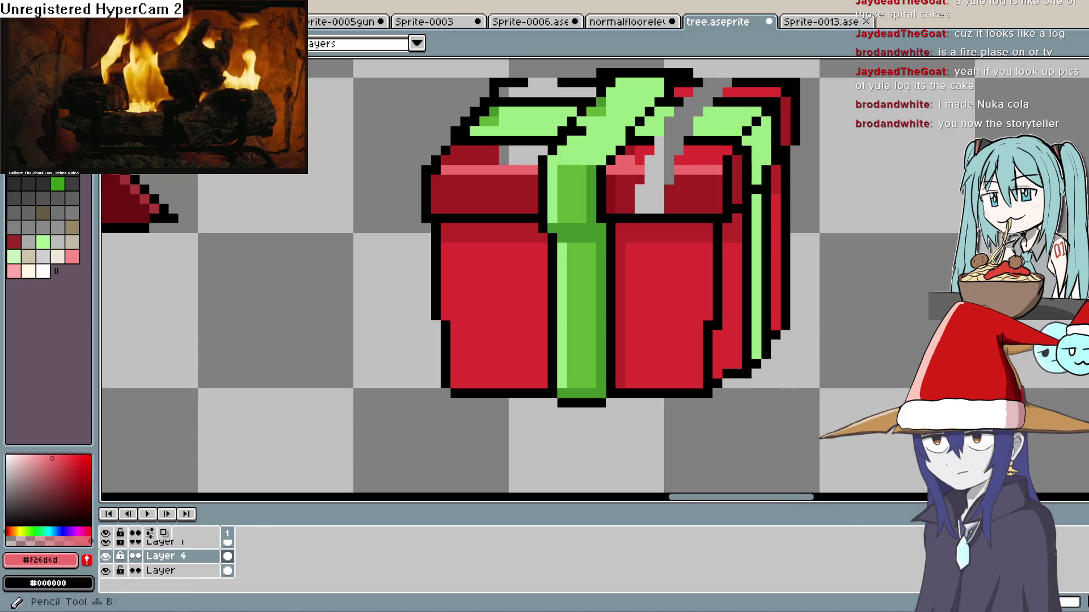
pyautogui.moveTo(671, 172); pyautogui.dragTo(661, 172)
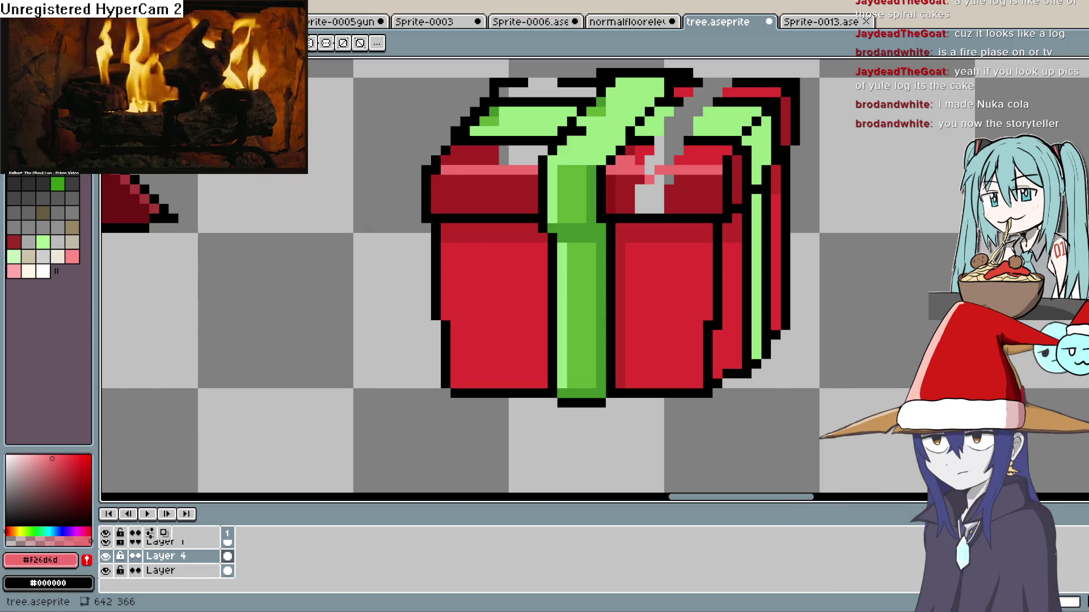
# - Paint the lid's grey gap dark red and add the missing pink highlight pixel
pyautogui.click(702, 182)
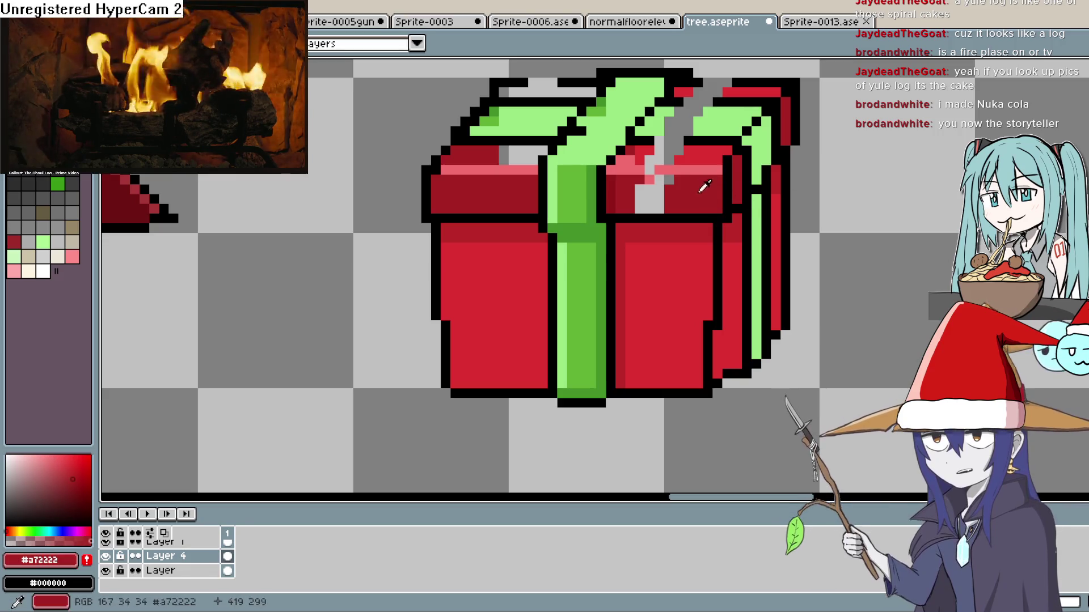
pyautogui.press('b')
pyautogui.moveTo(650, 178); pyautogui.dragTo(669, 178)
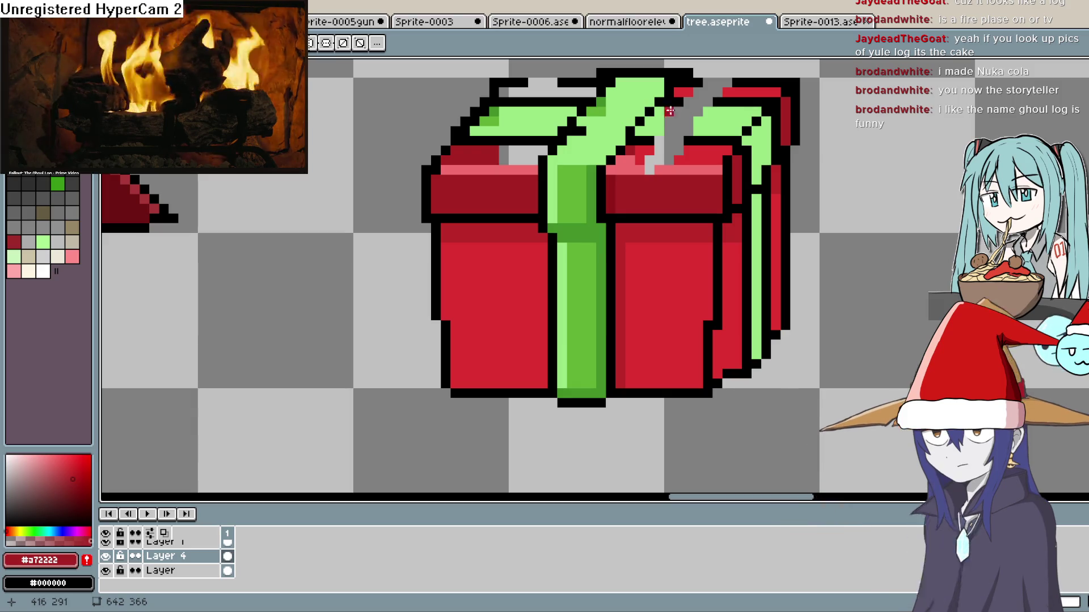
pyautogui.moveTo(683, 182); pyautogui.dragTo(634, 250)
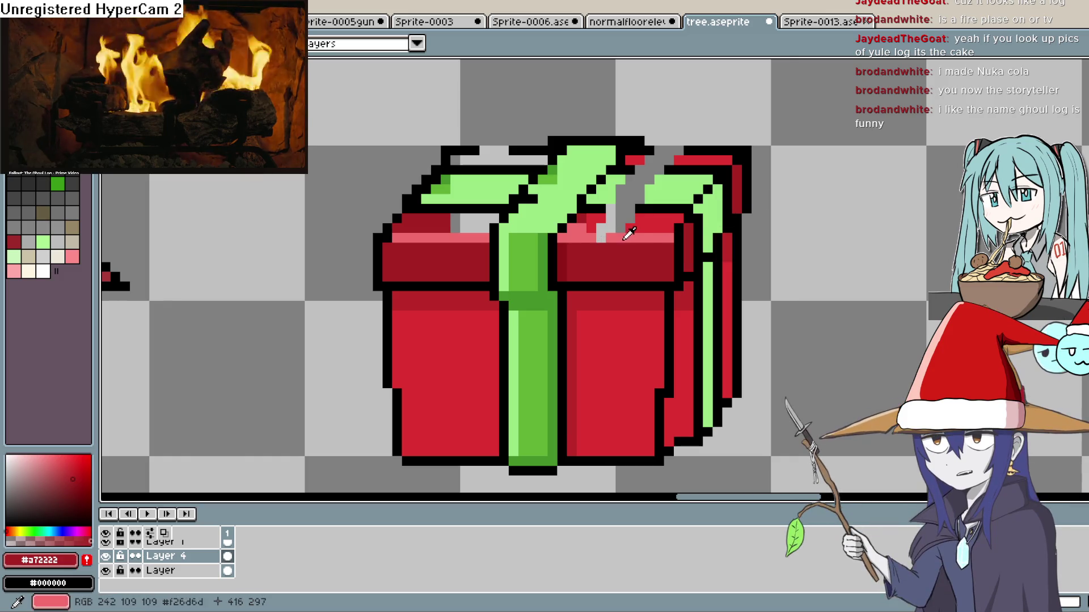
pyautogui.keyDown('alt'); pyautogui.click(572, 233); pyautogui.keyUp('alt')
pyautogui.click(601, 241)
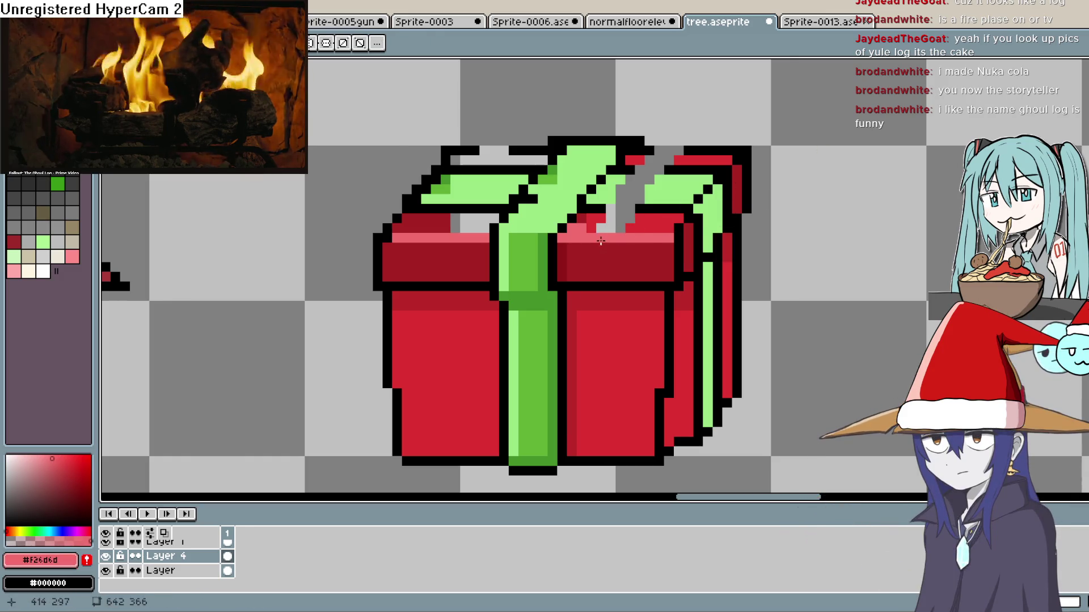
pyautogui.keyDown('alt'); pyautogui.click(772, 116); pyautogui.keyUp('alt')
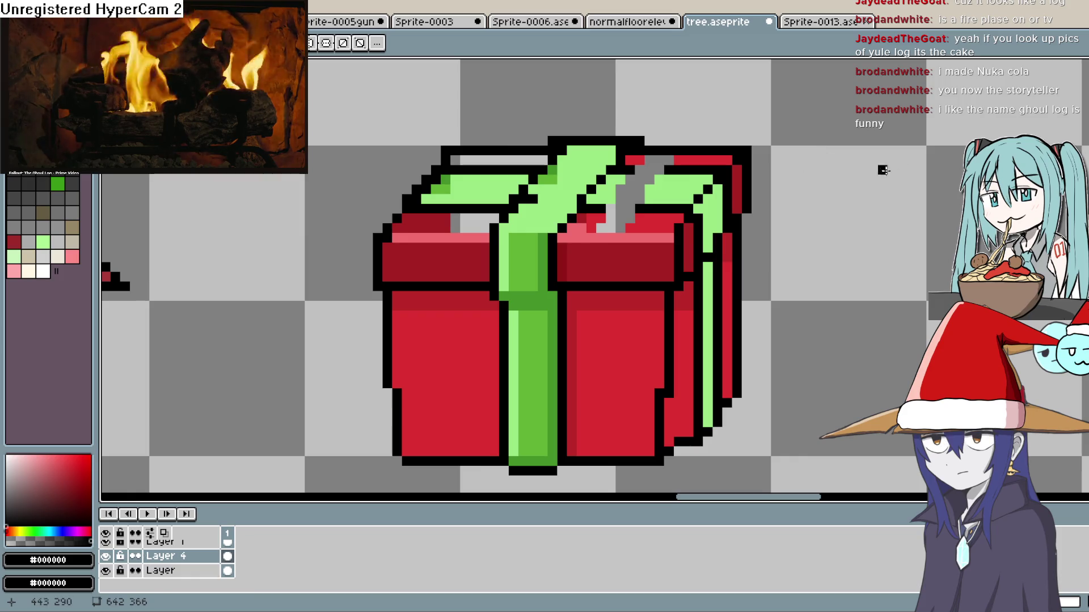
pyautogui.press('alt')
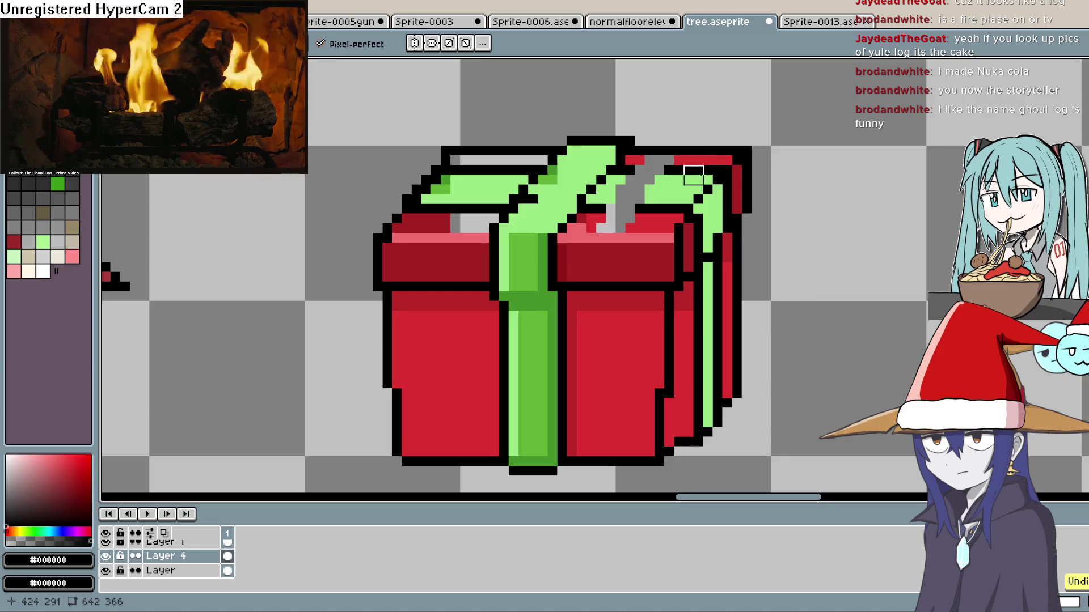
# - Re-centre the view on the gift box and pick bright red from the palette
pyautogui.scroll(-2, 704, 170)
pyautogui.scroll(2, 709, 170)
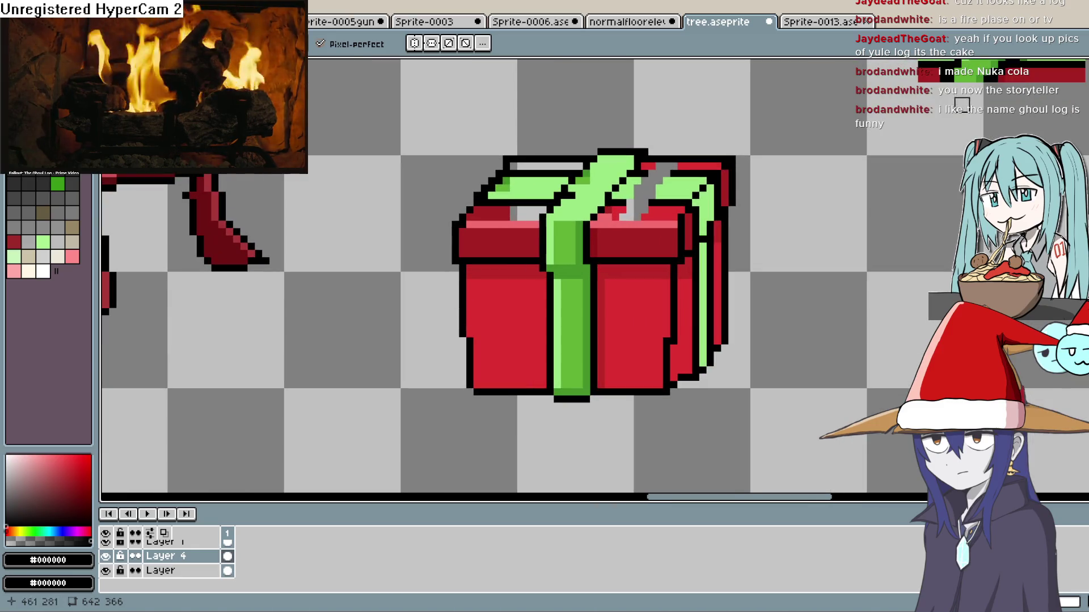
pyautogui.press('i')
pyautogui.press('m')
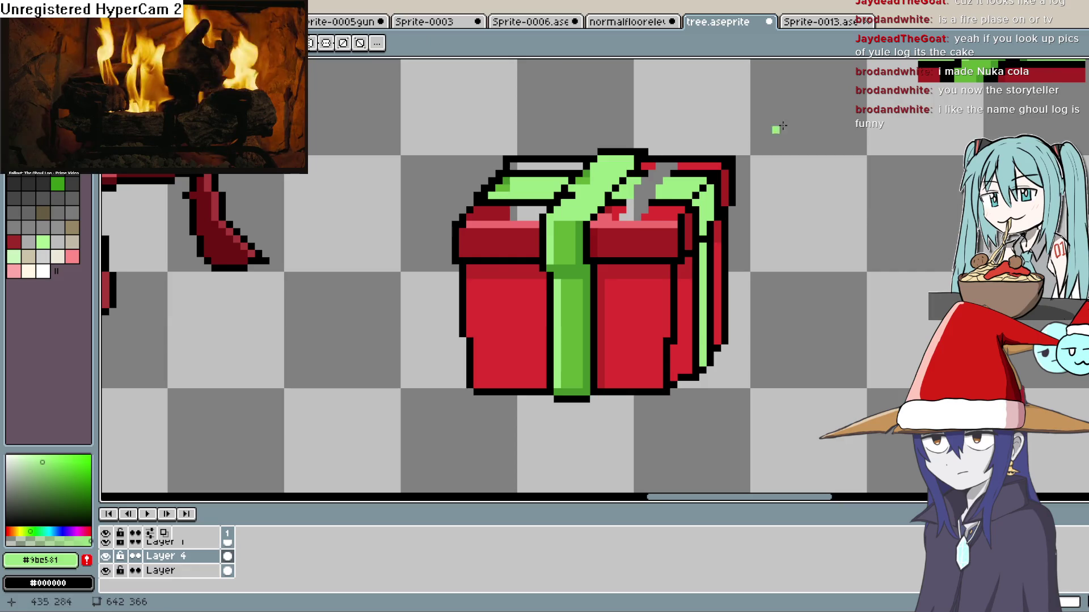
pyautogui.scroll(-4, 805, 195)
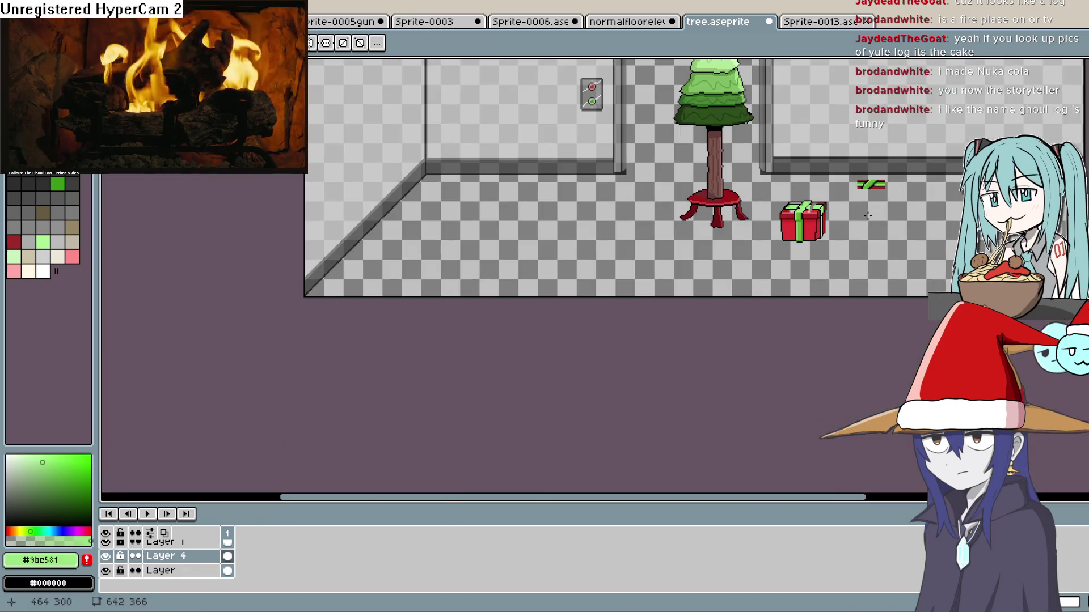
pyautogui.scroll(3, 814, 217)
pyautogui.moveTo(746, 243); pyautogui.dragTo(715, 330)
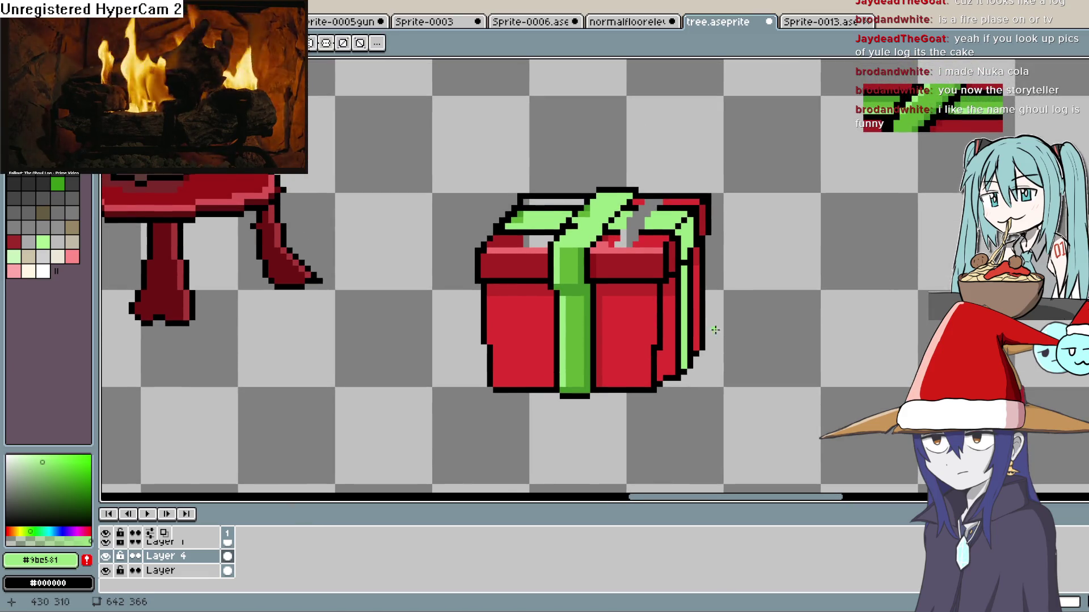
pyautogui.keyDown('alt'); pyautogui.click(170, 142); pyautogui.keyUp('alt')
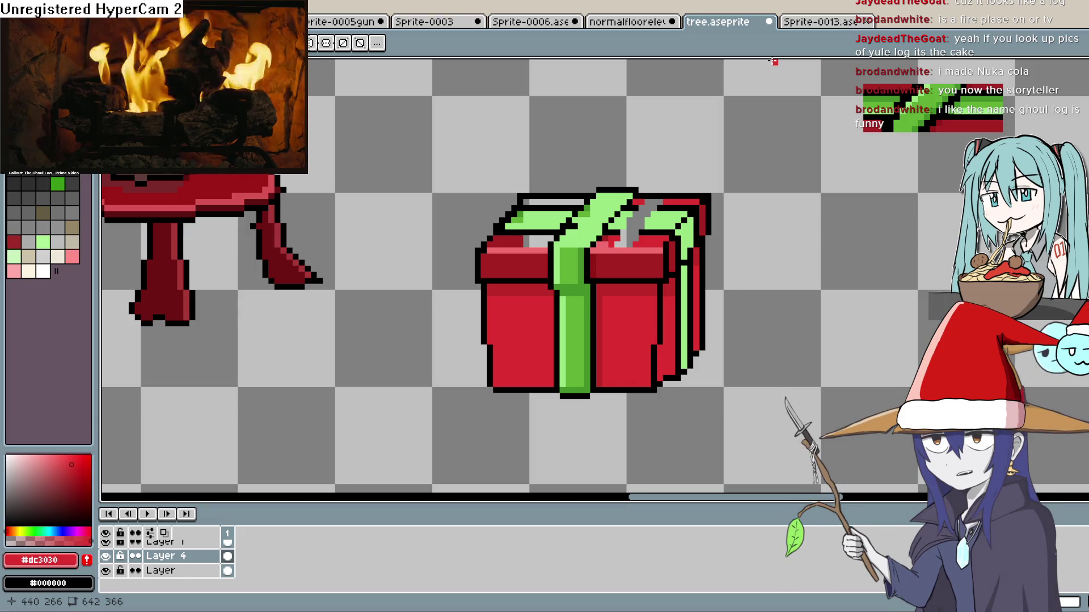
# - Colour a lid pixel next to the ribbon with the ribbon's light green
pyautogui.press('i')
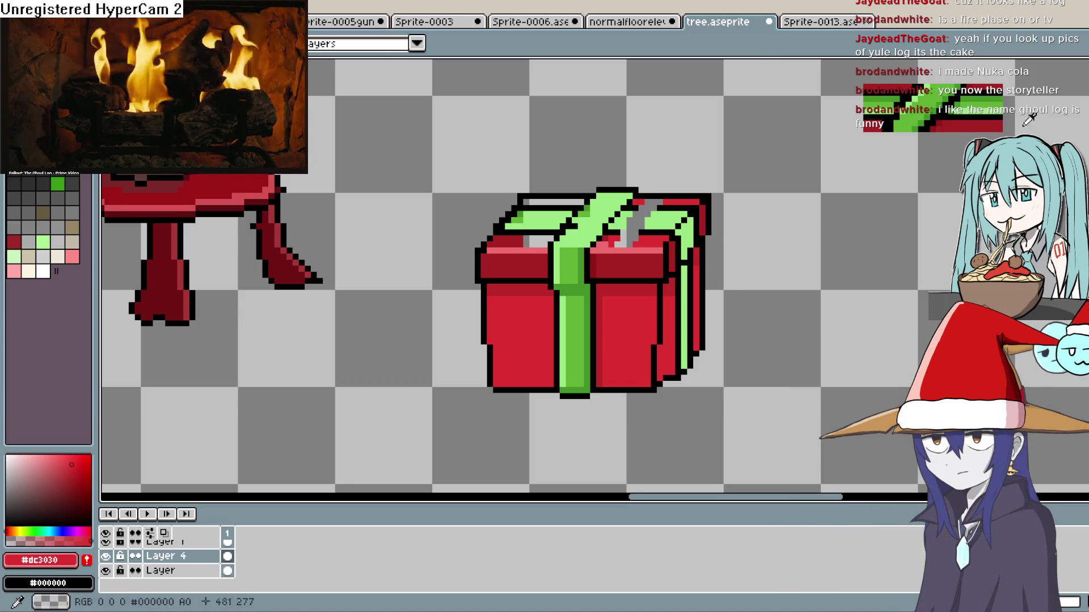
pyautogui.click(584, 221)
pyautogui.press('b')
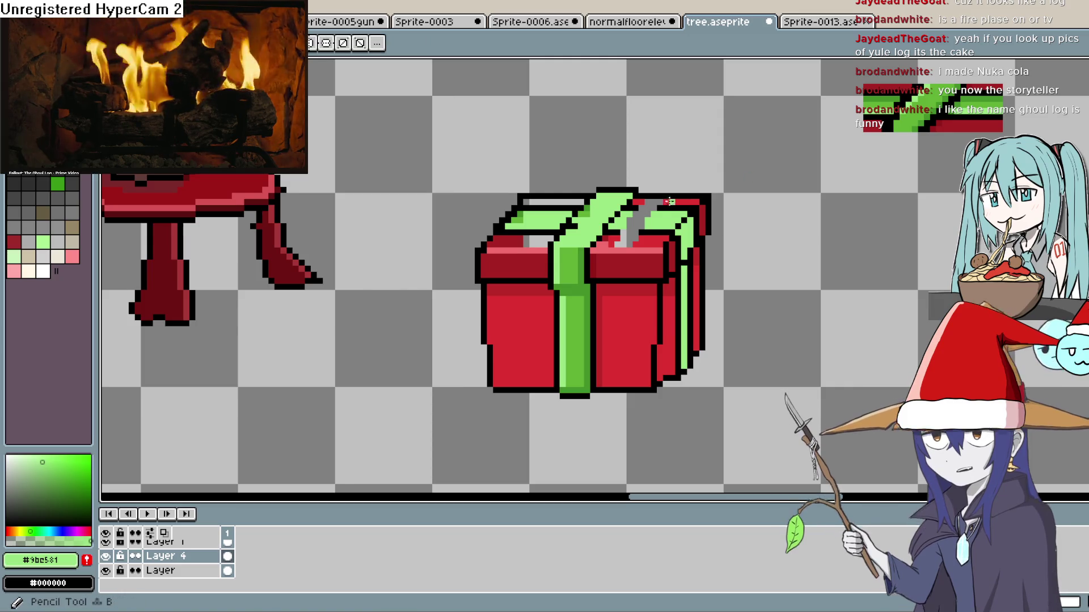
pyautogui.click(643, 225)
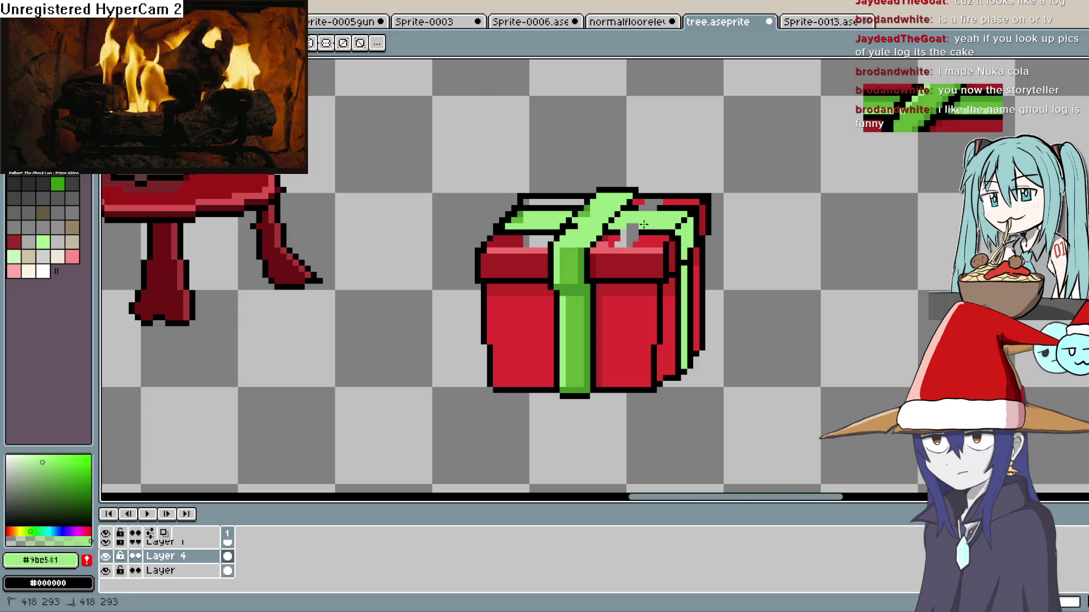
# - Sample black and the dark red shade to fill the lid, undoing the unwanted fills
pyautogui.keyDown('alt'); pyautogui.click(671, 206); pyautogui.keyUp('alt')
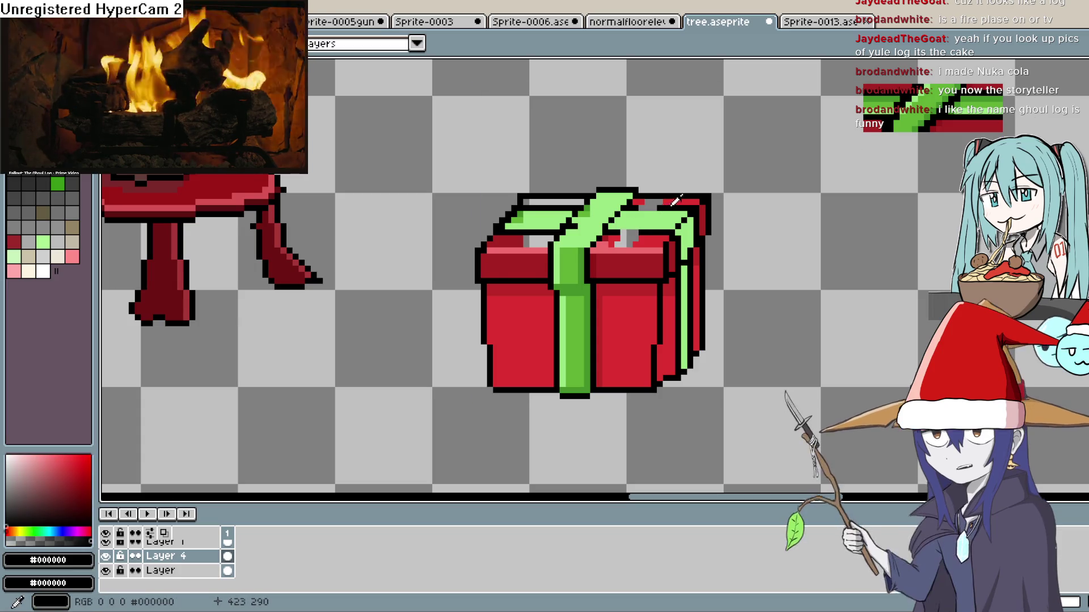
pyautogui.hotkey('shift', 'b')
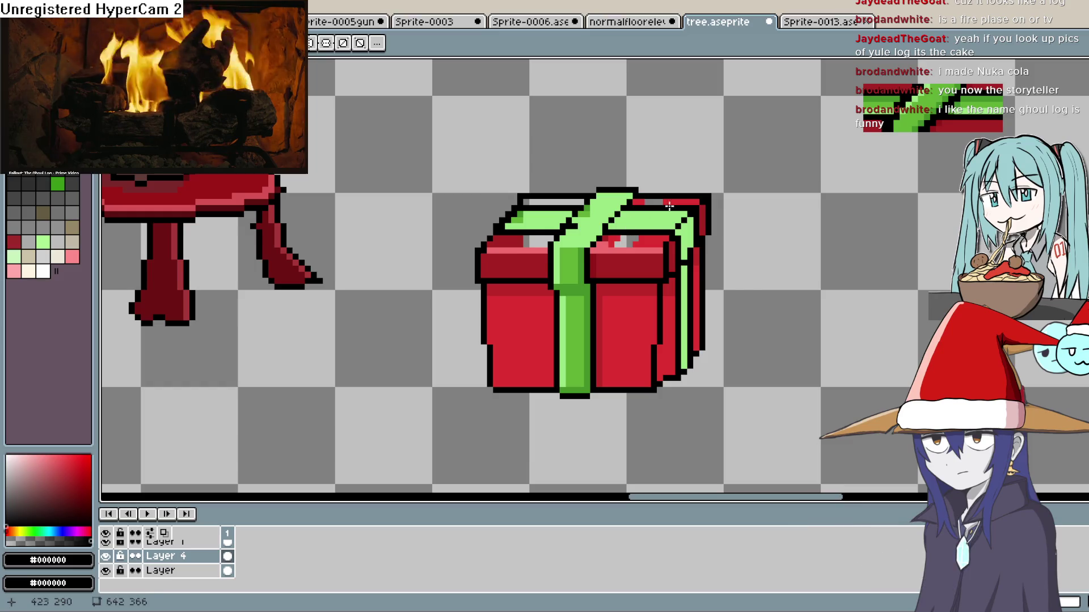
pyautogui.click(623, 264)
pyautogui.press('g')
pyautogui.hotkey('ctrl', 'z')
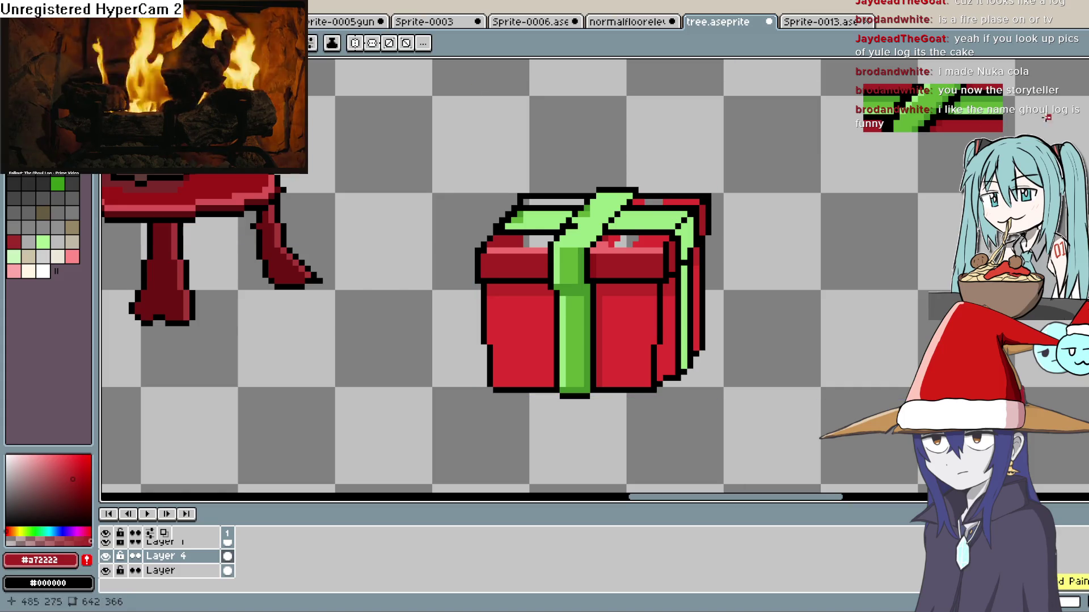
pyautogui.press('i')
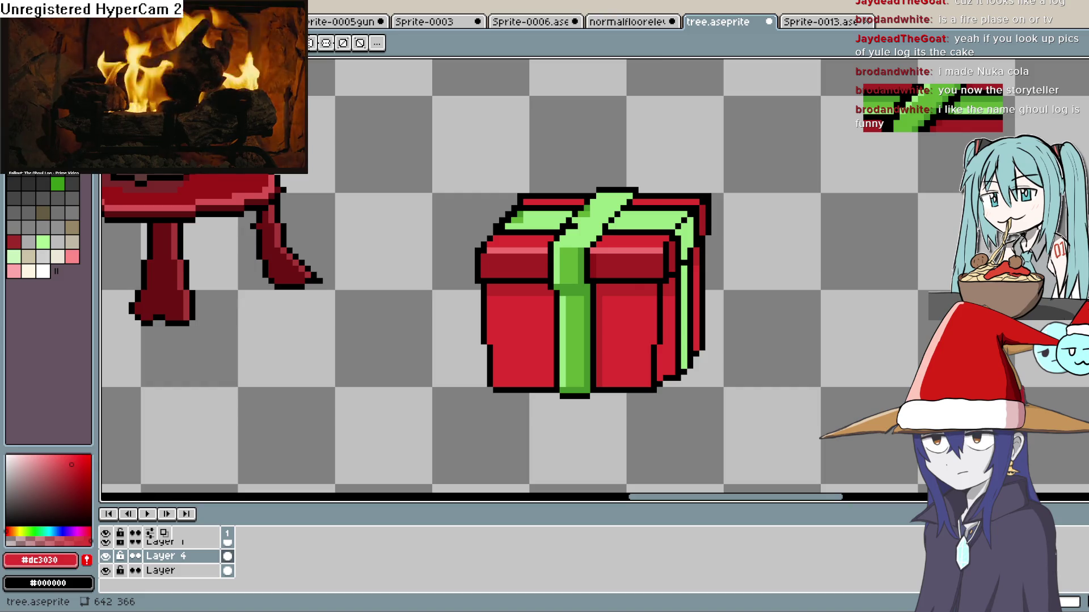
pyautogui.moveTo(836, 170); pyautogui.dragTo(782, 162)
# - With the light ribbon green, touch up a pixel on the gift's upper-left lid edge
pyautogui.click(631, 217)
pyautogui.press('b')
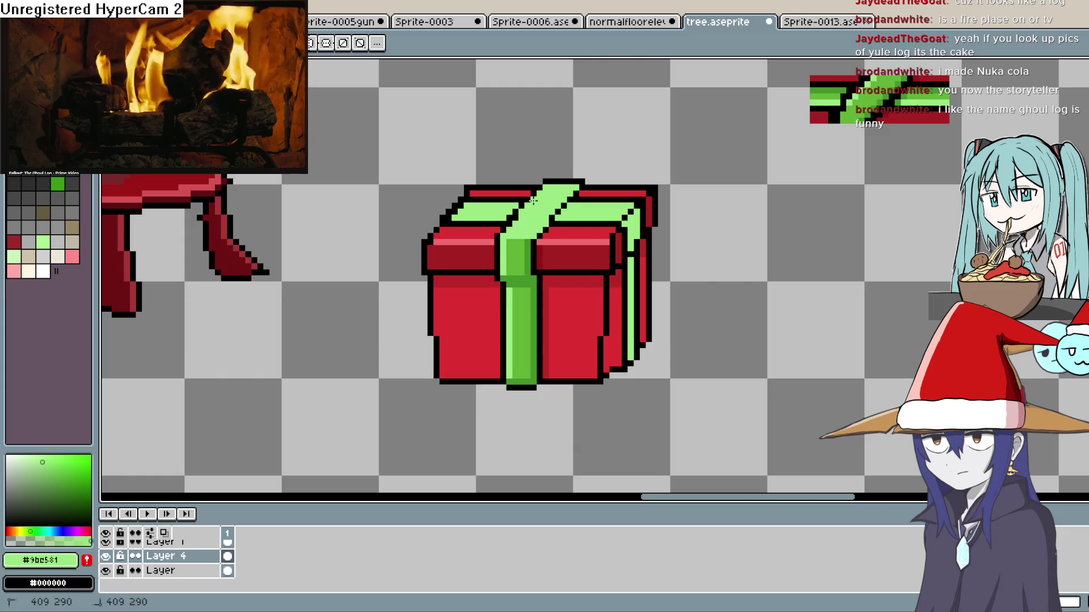
pyautogui.scroll(-2, 555, 249)
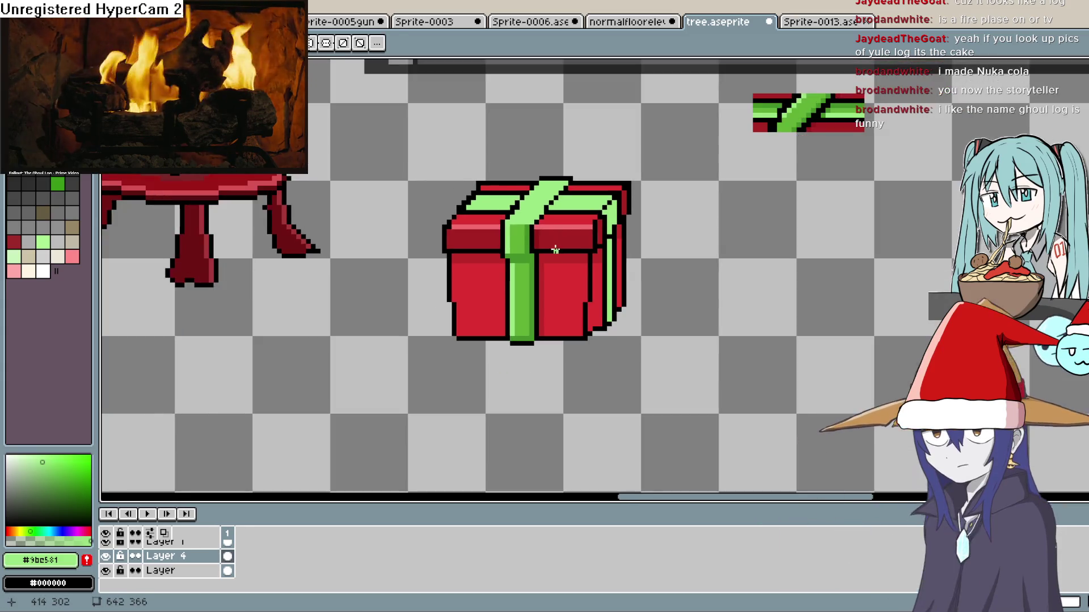
pyautogui.scroll(-1, 831, 221)
pyautogui.moveTo(831, 221)
pyautogui.mouseDown()
pyautogui.moveTo(809, 224)
pyautogui.moveTo(783, 202)
pyautogui.moveTo(753, 214)
pyautogui.mouseUp()
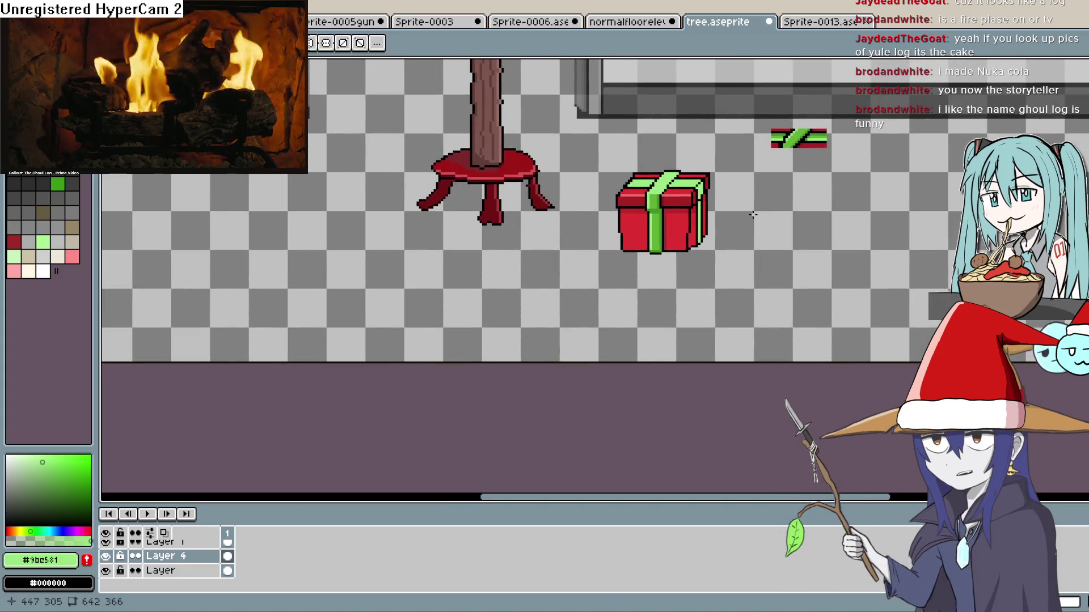
pyautogui.scroll(2, 734, 250)
pyautogui.moveTo(700, 250); pyautogui.dragTo(689, 279)
pyautogui.scroll(1, 640, 253)
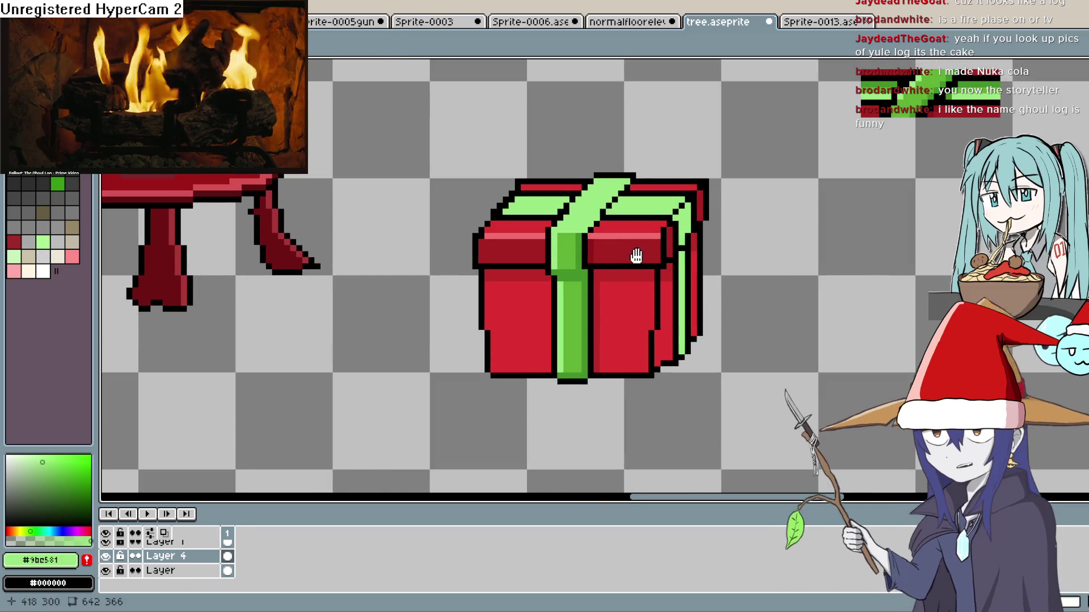
pyautogui.scroll(2, 636, 252)
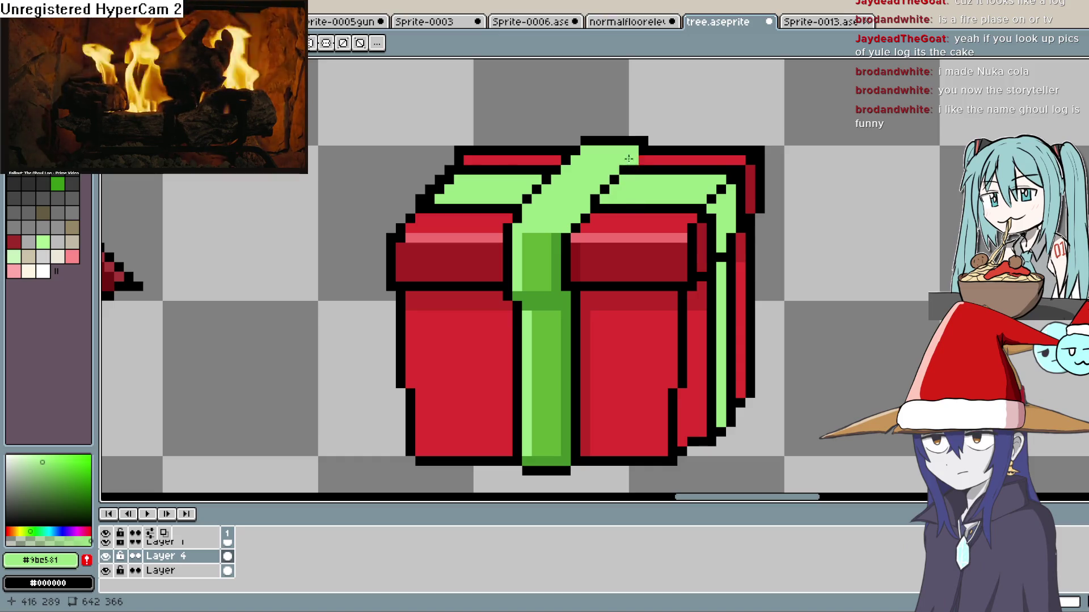
pyautogui.press('b')
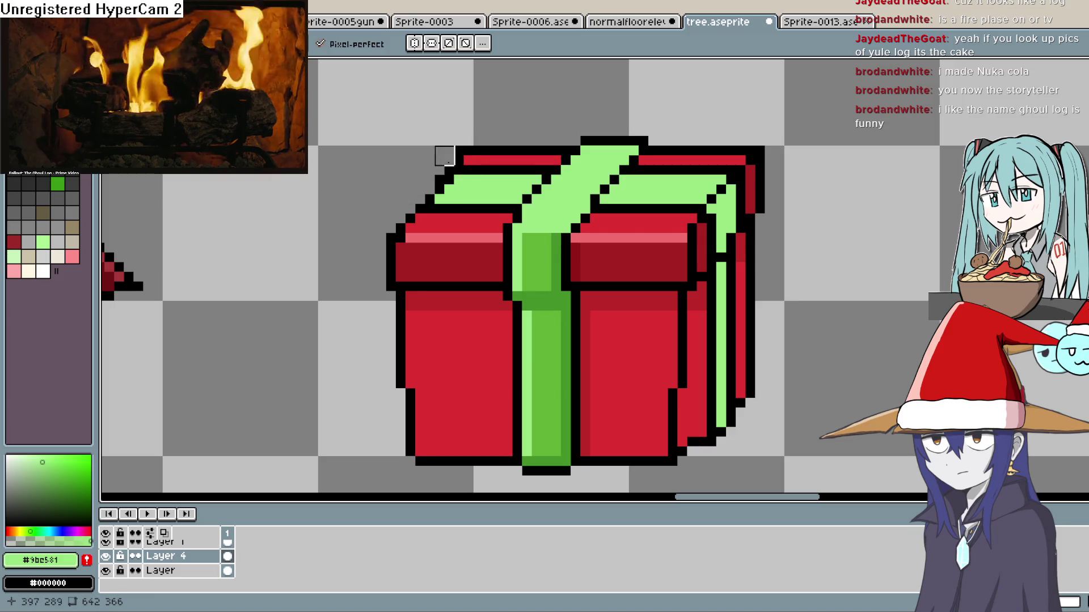
pyautogui.click(438, 176)
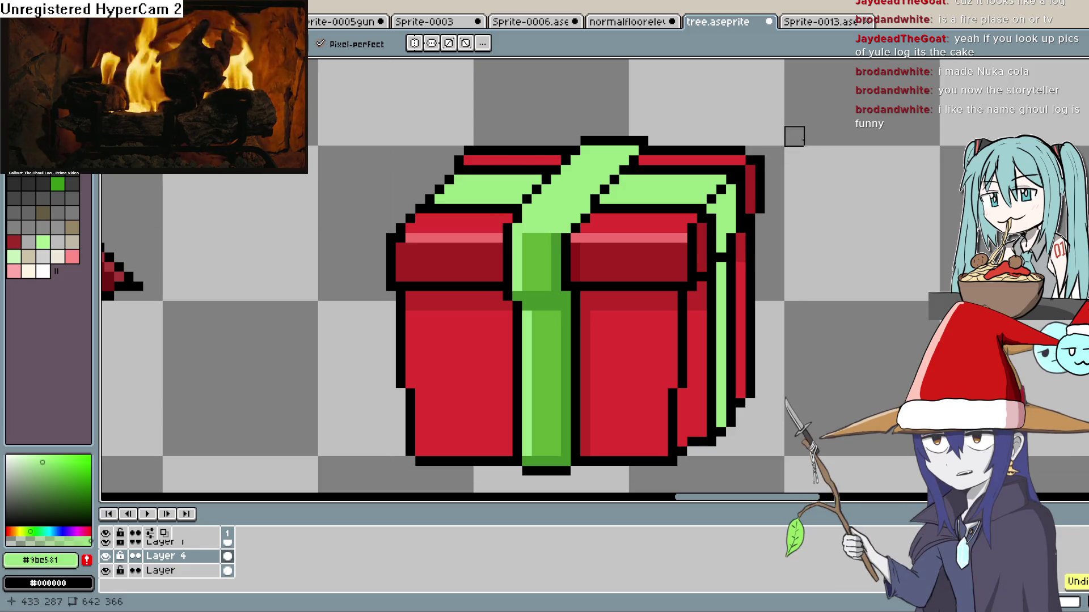
pyautogui.scroll(-3, 804, 205)
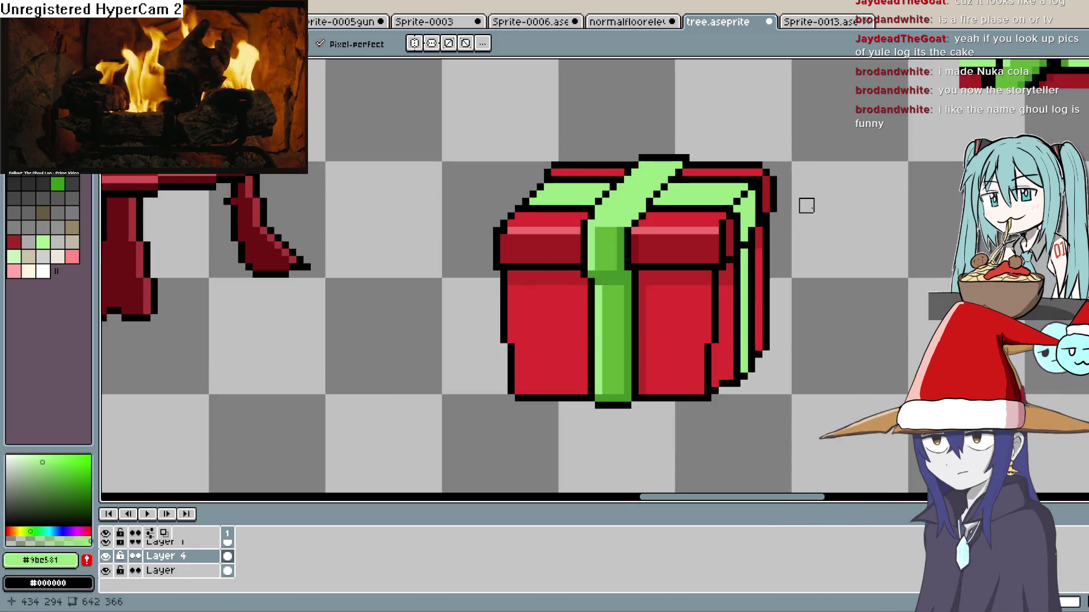
pyautogui.moveTo(809, 205); pyautogui.dragTo(777, 221)
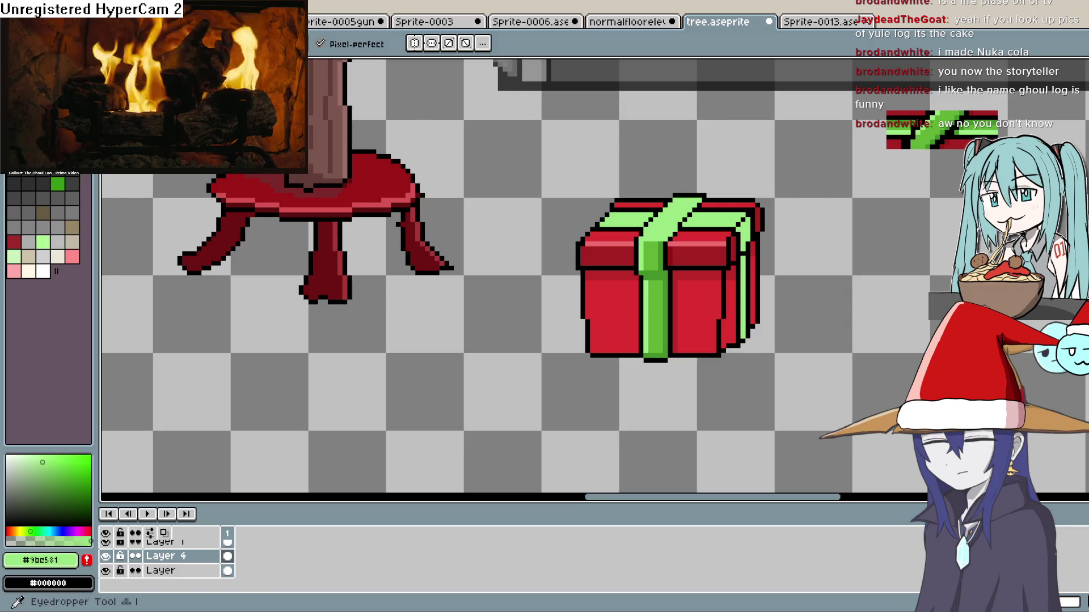
# - Draw a dark green shading line along the top of the gift's ribbon
pyautogui.press('alt')
pyautogui.press('e')
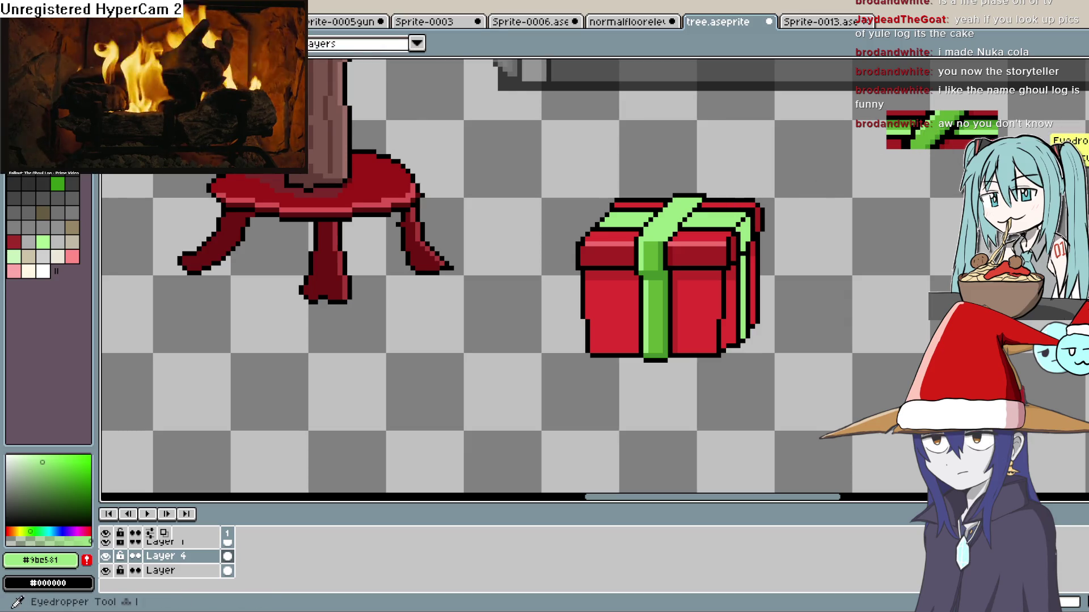
pyautogui.click(661, 250)
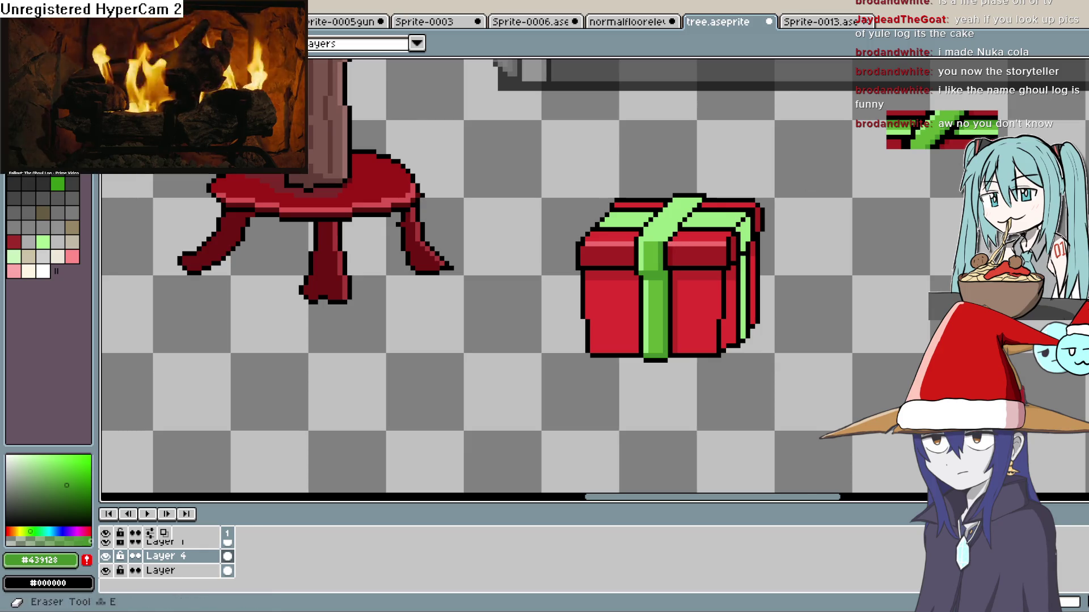
pyautogui.press('b')
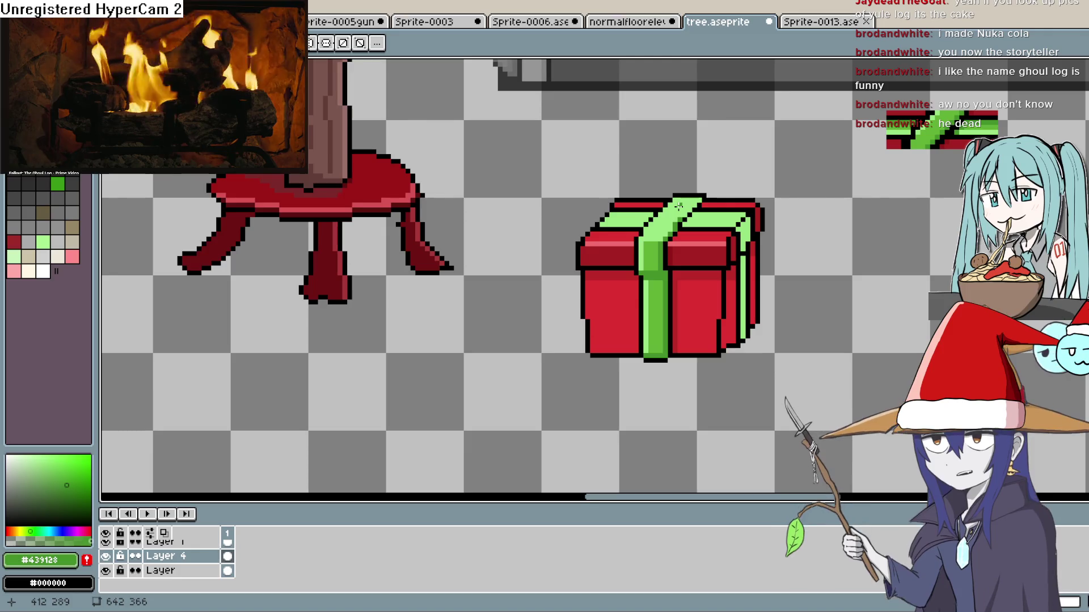
pyautogui.scroll(1, 678, 206)
pyautogui.scroll(1, 678, 205)
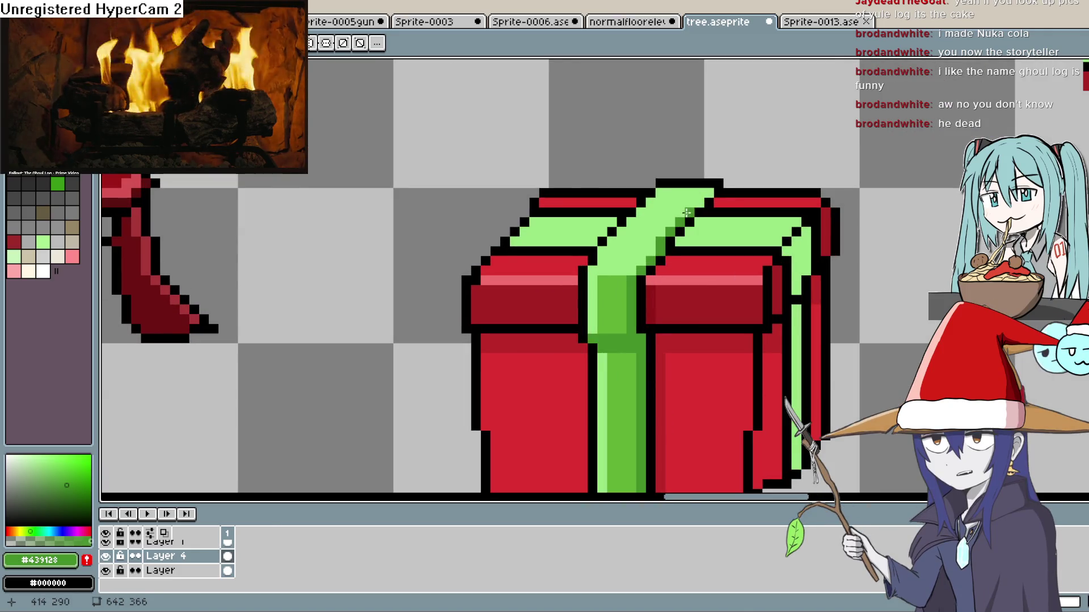
pyautogui.moveTo(781, 240); pyautogui.dragTo(680, 240)
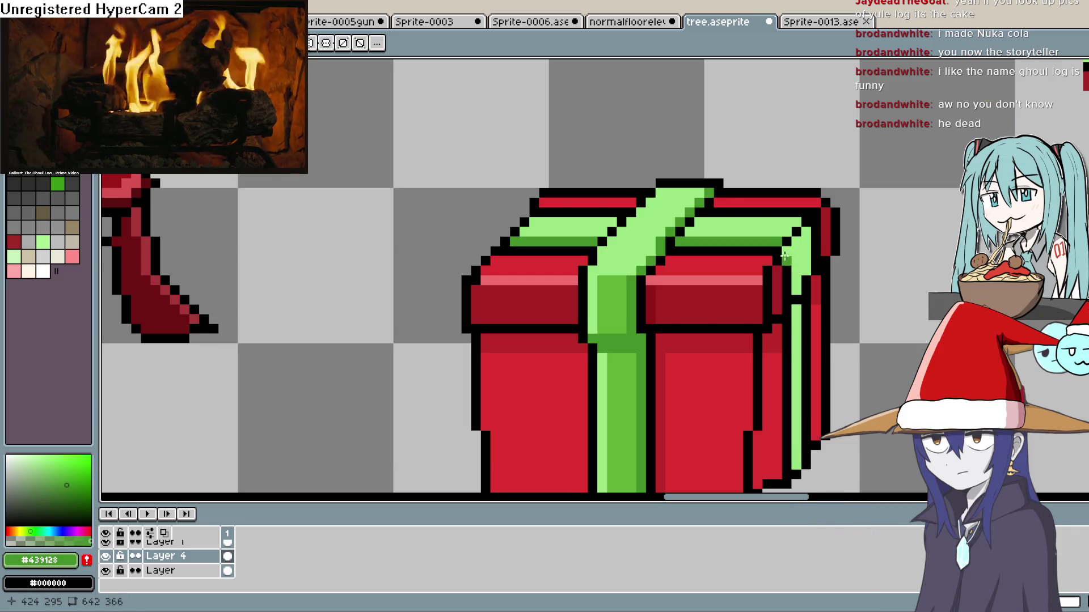
pyautogui.click(796, 273)
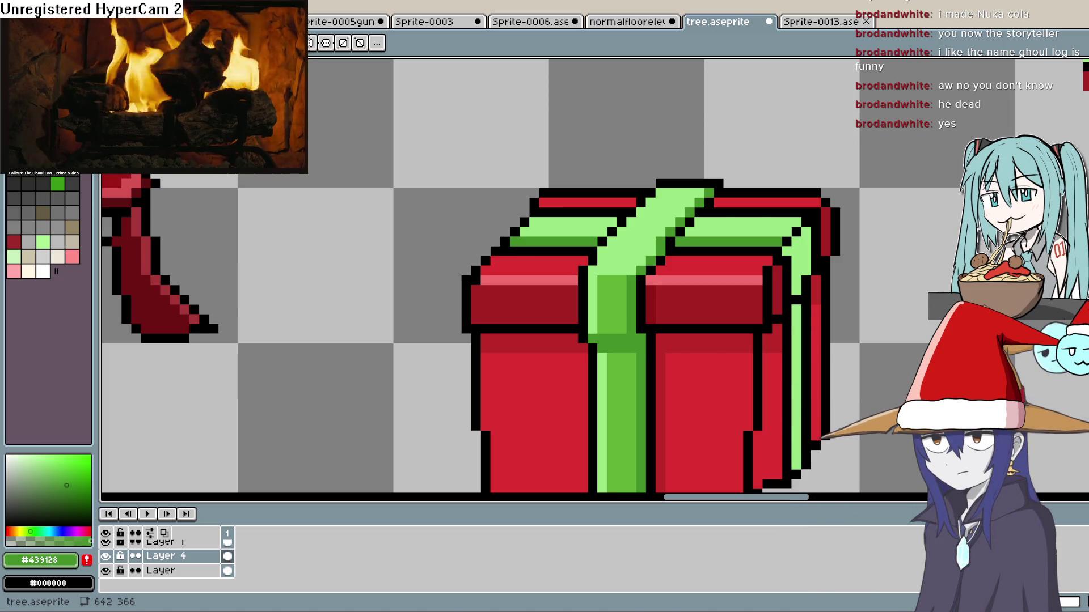
# - Resample the light and dark ribbon greens, then pick red #dc3030 from the palette
pyautogui.press('i')
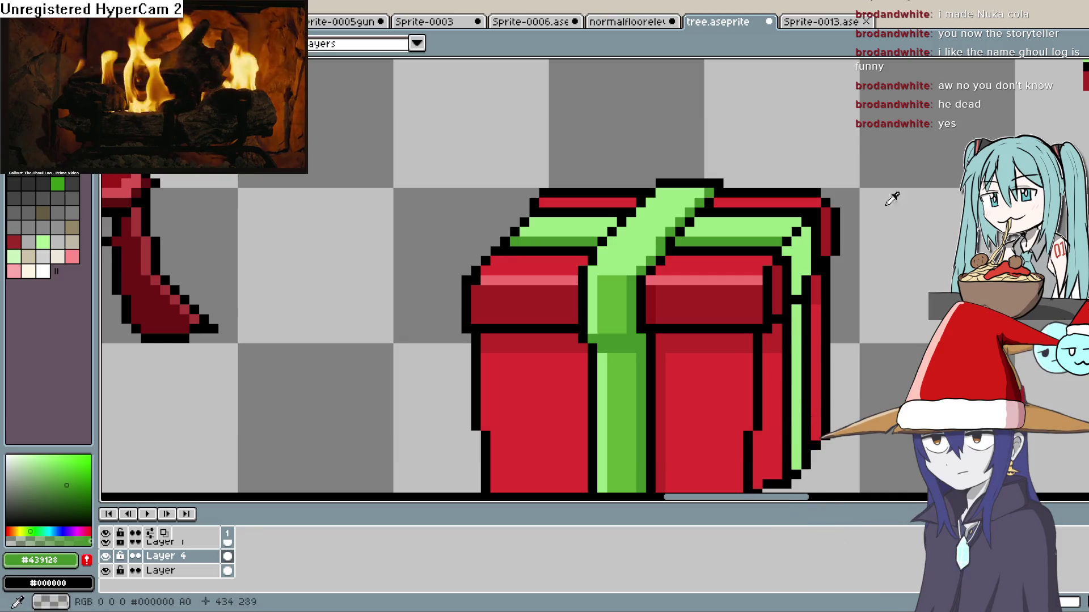
pyautogui.click(596, 277)
pyautogui.press('b')
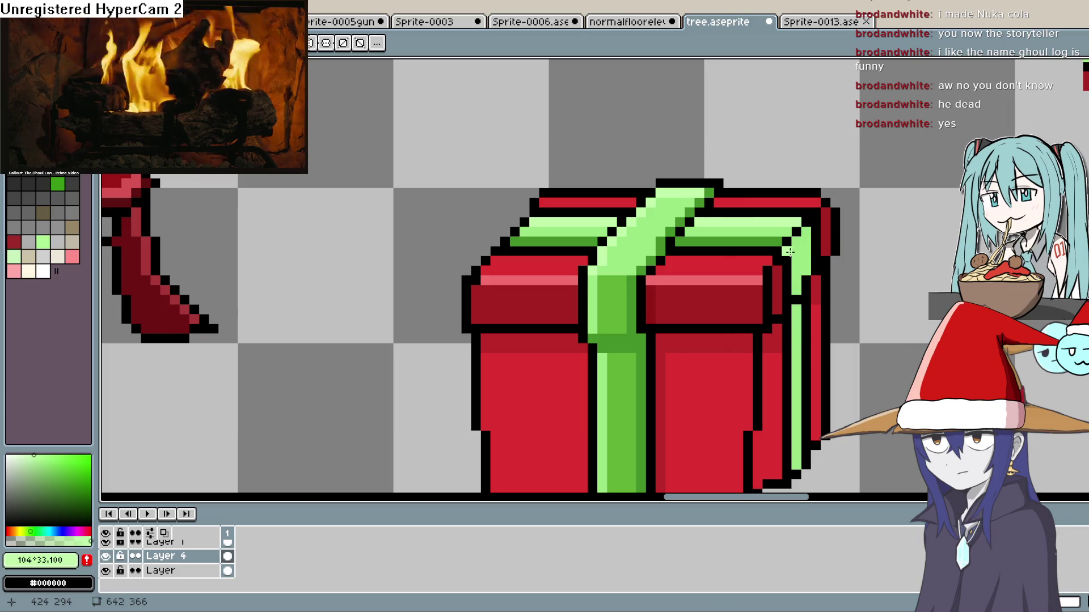
pyautogui.press('i')
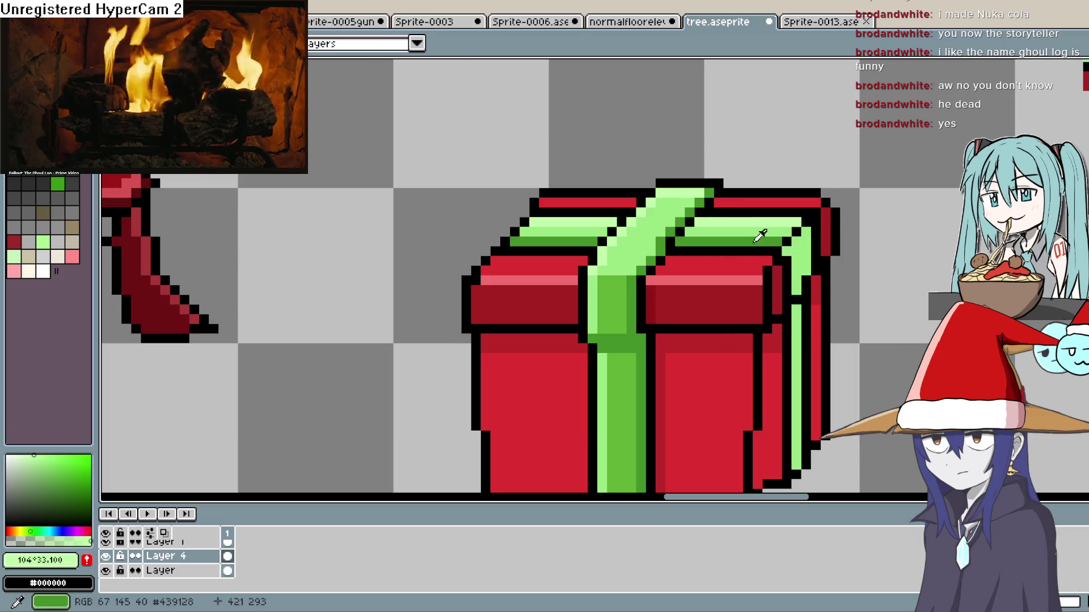
pyautogui.click(765, 241)
pyautogui.scroll(-4, 836, 280)
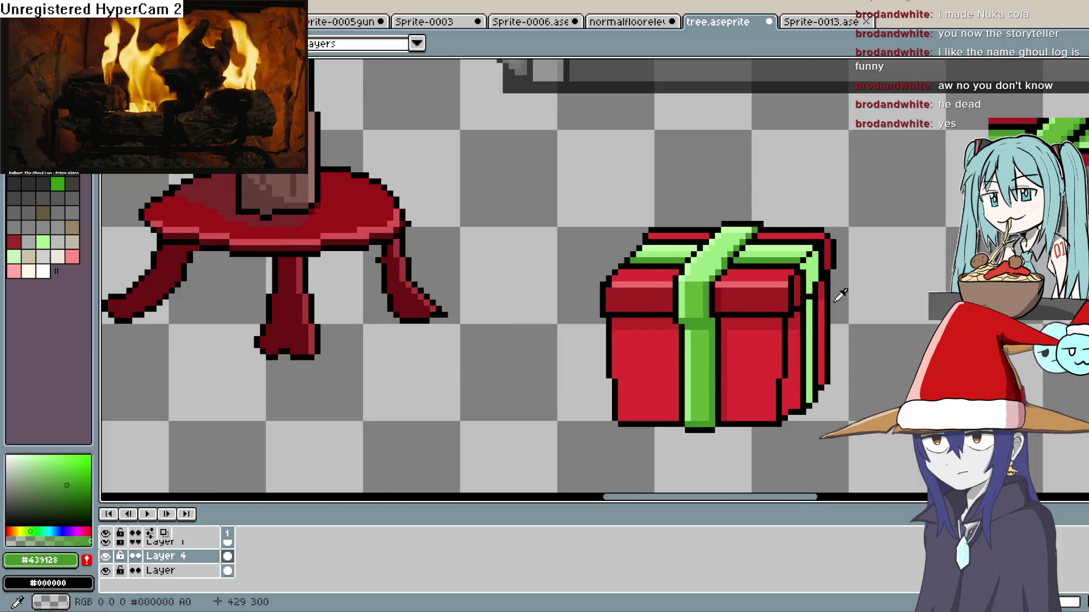
pyautogui.scroll(4, 812, 300)
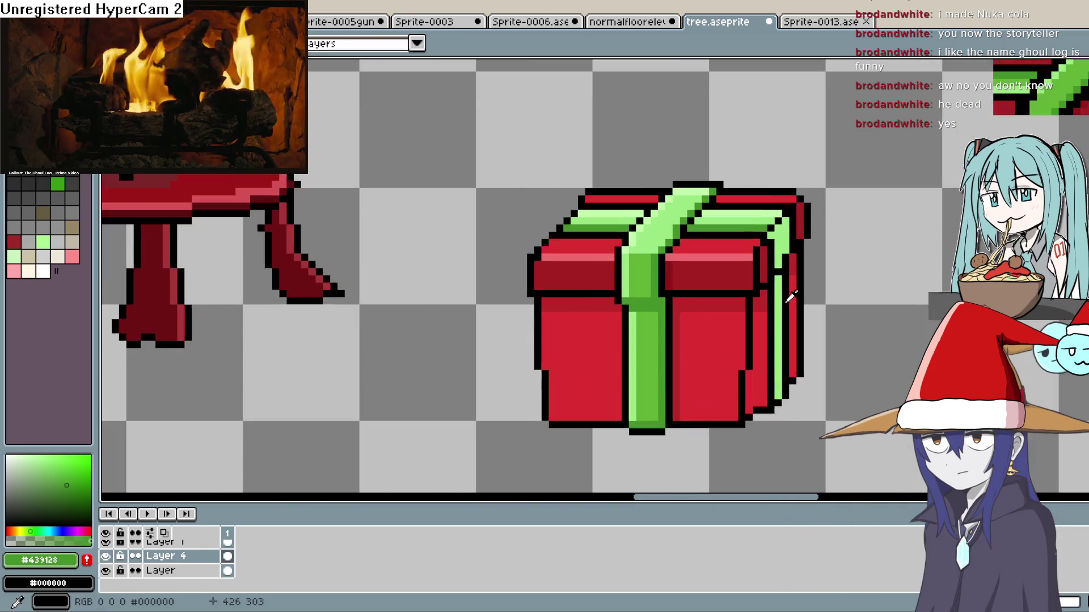
pyautogui.click(799, 321)
# - Zoom out to the whole room and hide the room background layer
pyautogui.press('b')
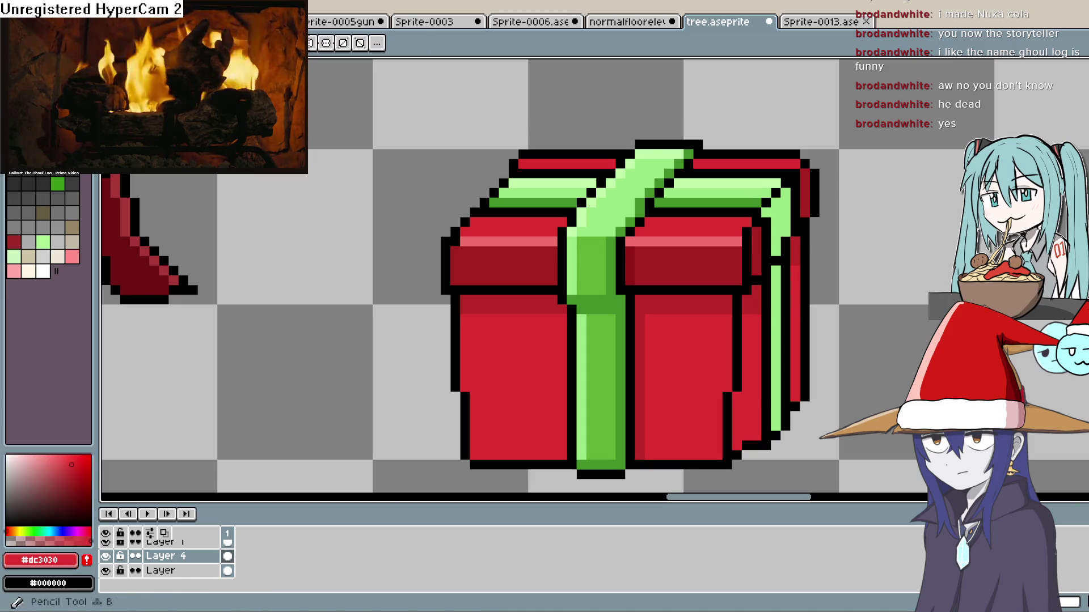
pyautogui.scroll(-5, 774, 317)
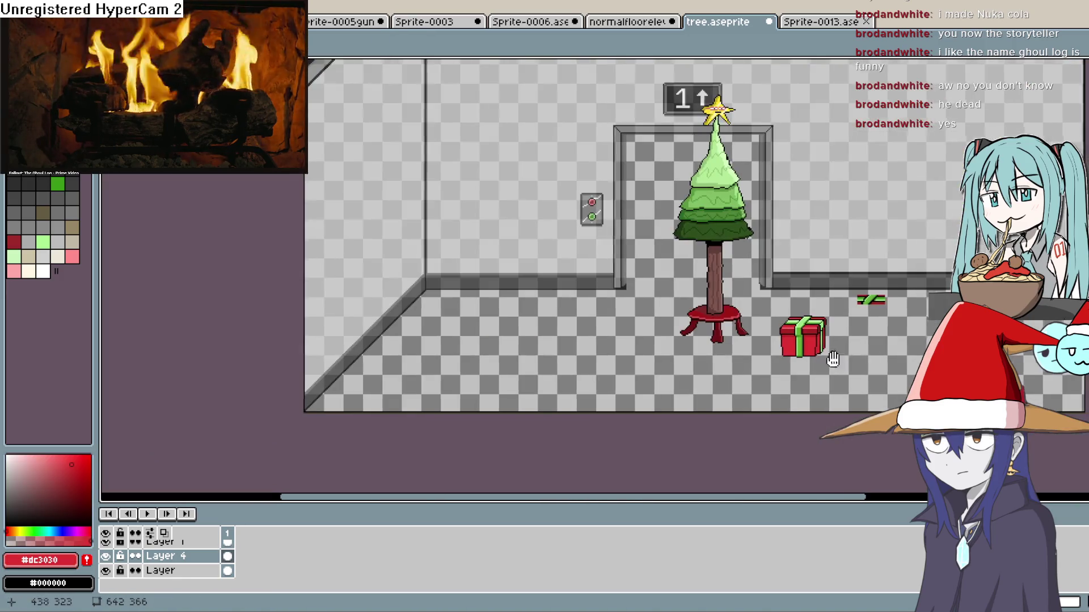
pyautogui.moveTo(834, 361); pyautogui.dragTo(745, 377)
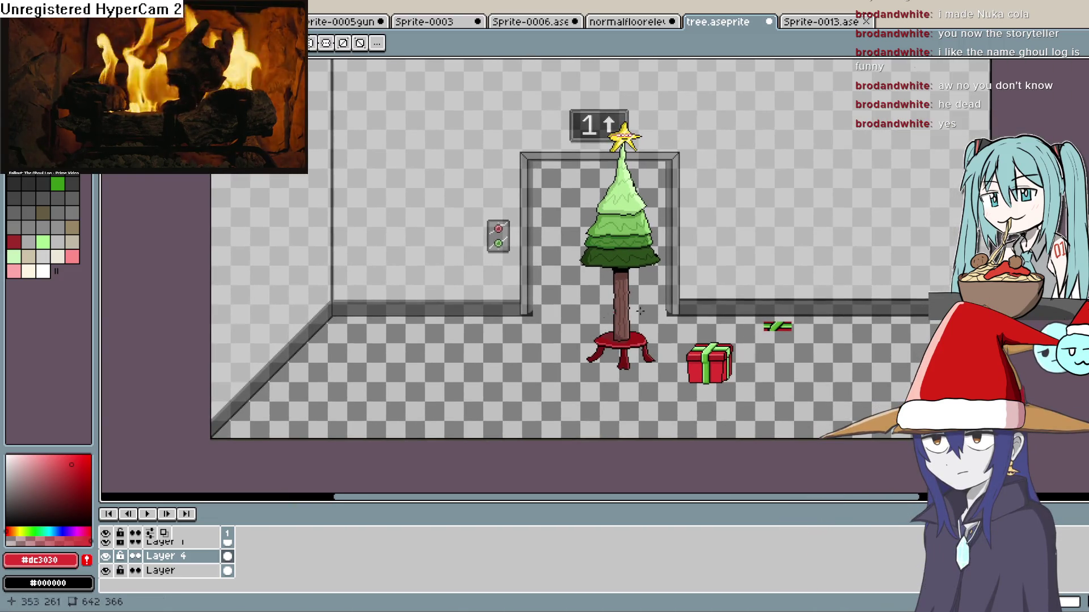
pyautogui.click(105, 571)
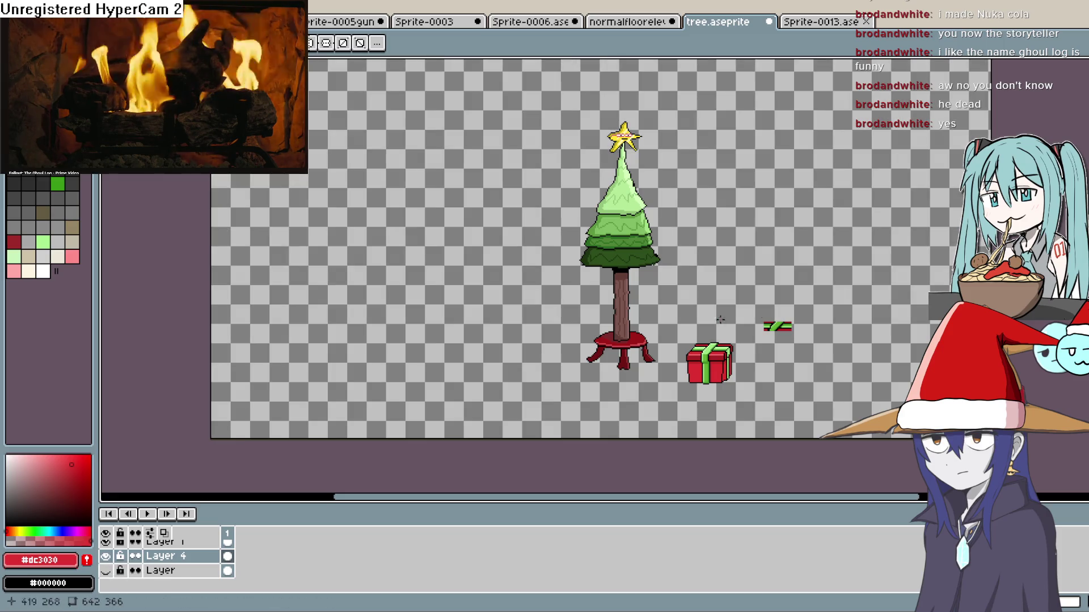
# - Cut away the striped scrap, nudge the gift box right, and hide the other layers
pyautogui.press('m')
pyautogui.moveTo(750, 306)
pyautogui.mouseDown()
pyautogui.moveTo(811, 328)
pyautogui.moveTo(815, 347)
pyautogui.mouseUp()
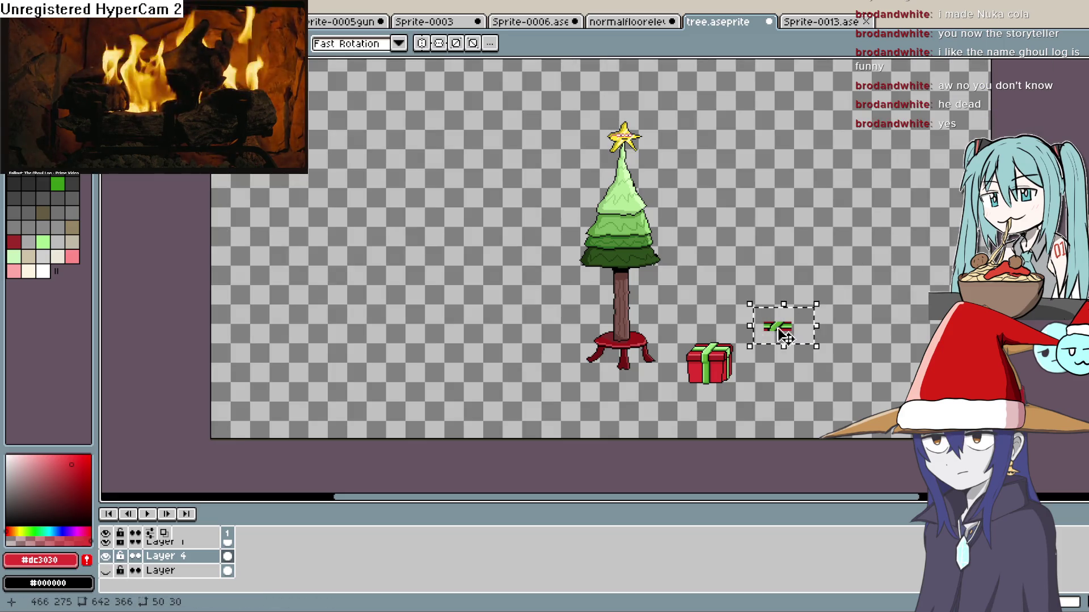
pyautogui.hotkey('ctrl', 'x')
pyautogui.moveTo(675, 321)
pyautogui.mouseDown()
pyautogui.moveTo(758, 400)
pyautogui.moveTo(689, 368)
pyautogui.moveTo(709, 369)
pyautogui.moveTo(740, 336)
pyautogui.moveTo(814, 317)
pyautogui.moveTo(753, 346)
pyautogui.mouseUp()
pyautogui.click(815, 310)
pyautogui.hotkey('ctrl', 'z')
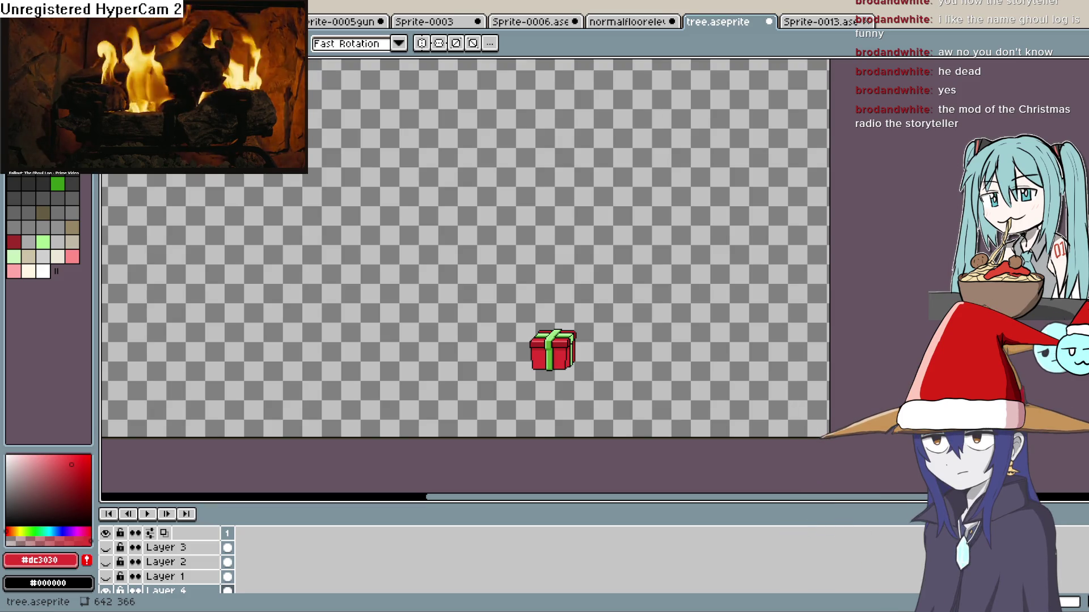
# - In Construct 3, go to the Layout 3 tab and insert a new Sprite object
pyautogui.hotkey('alt', 'Tab')
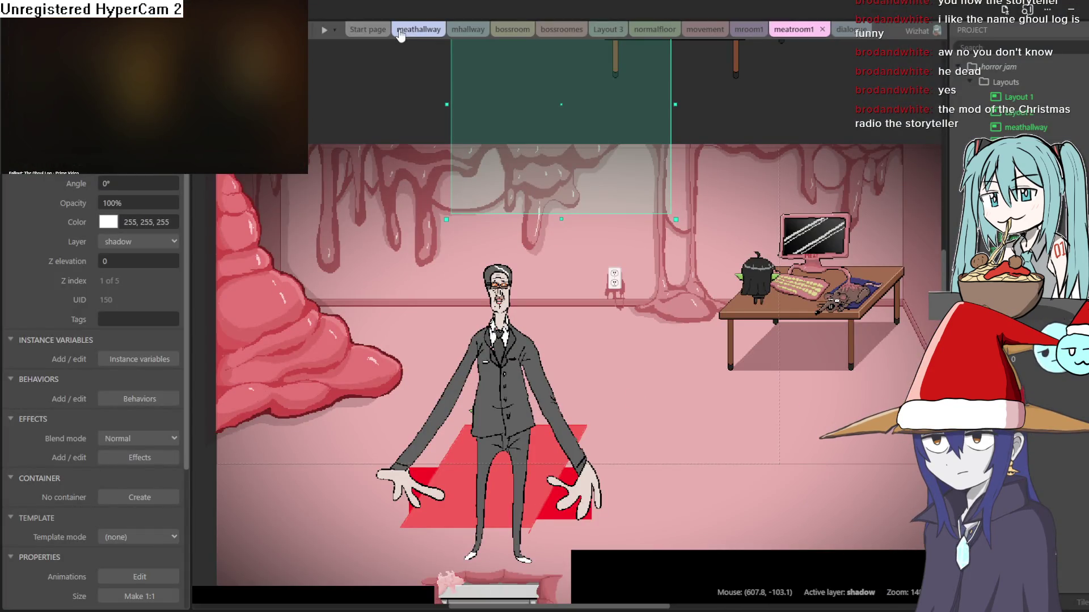
pyautogui.click(419, 29)
pyautogui.click(468, 29)
pyautogui.click(526, 29)
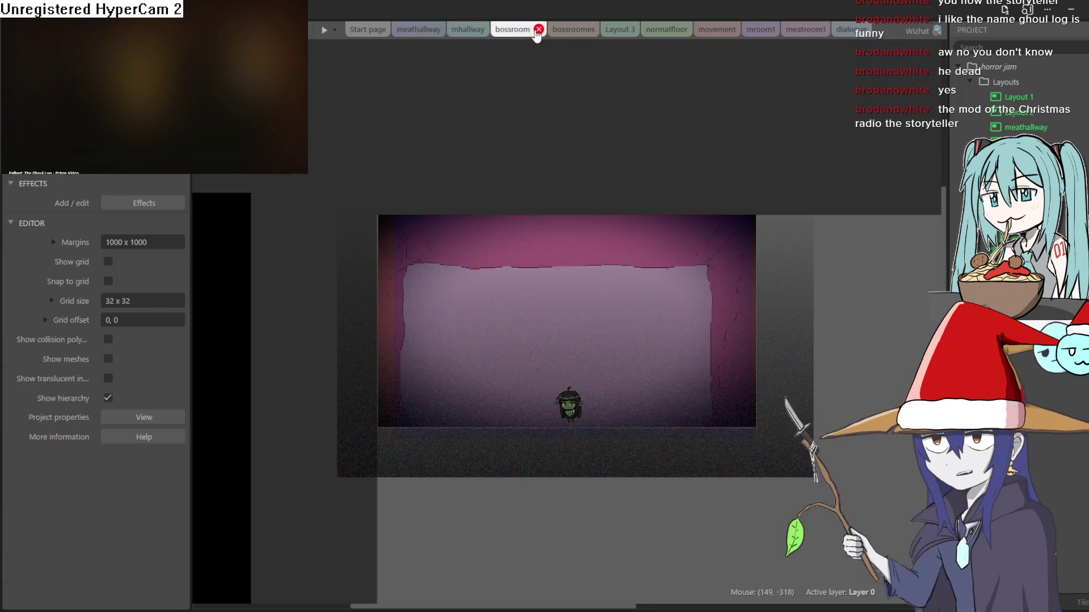
pyautogui.click(570, 29)
pyautogui.click(622, 32)
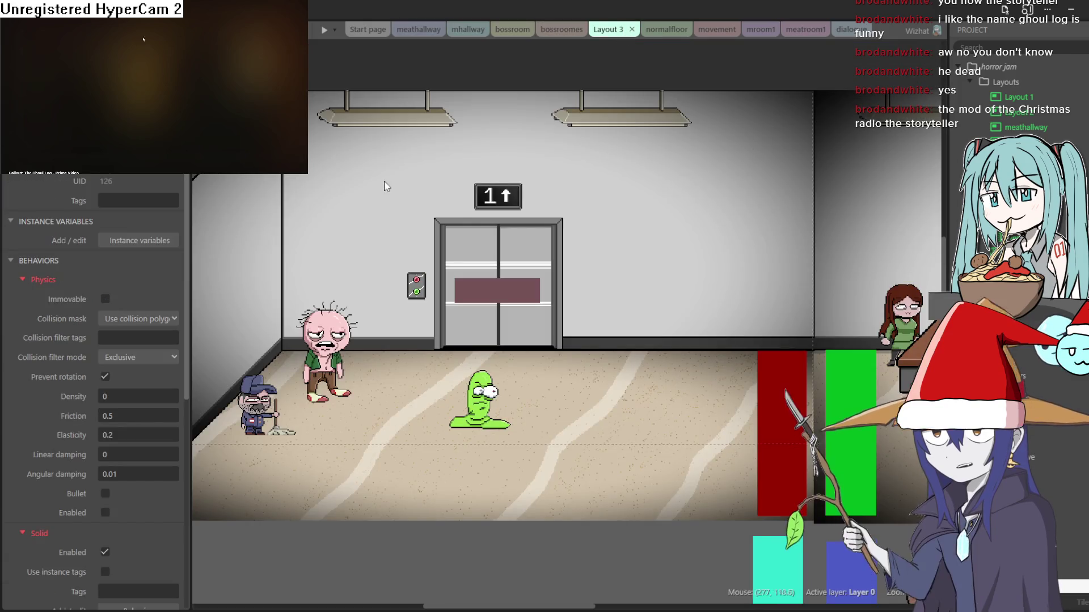
pyautogui.doubleClick(346, 69)
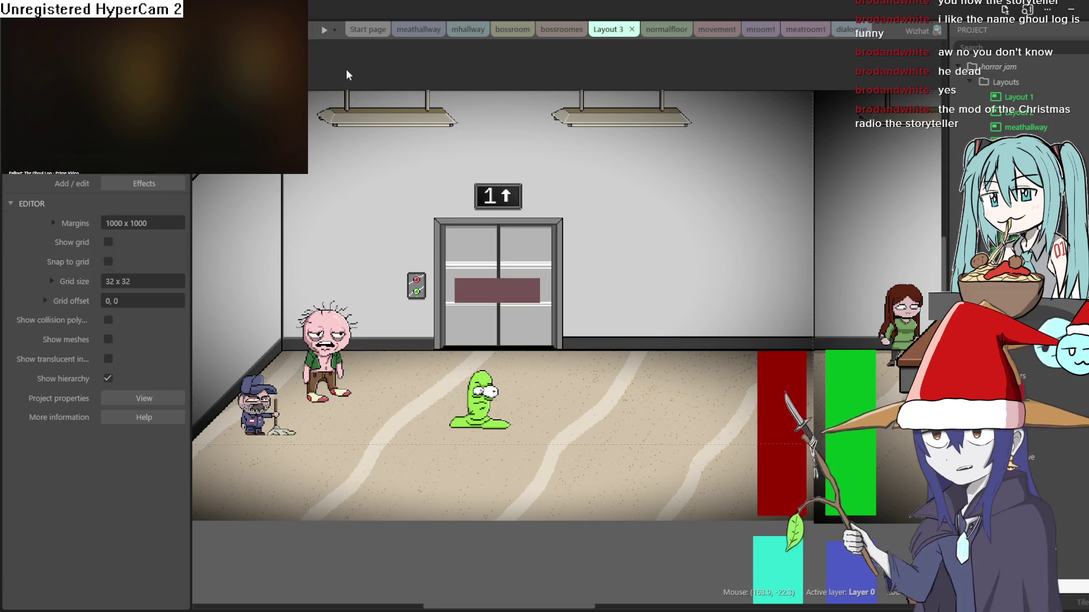
pyautogui.click(668, 452)
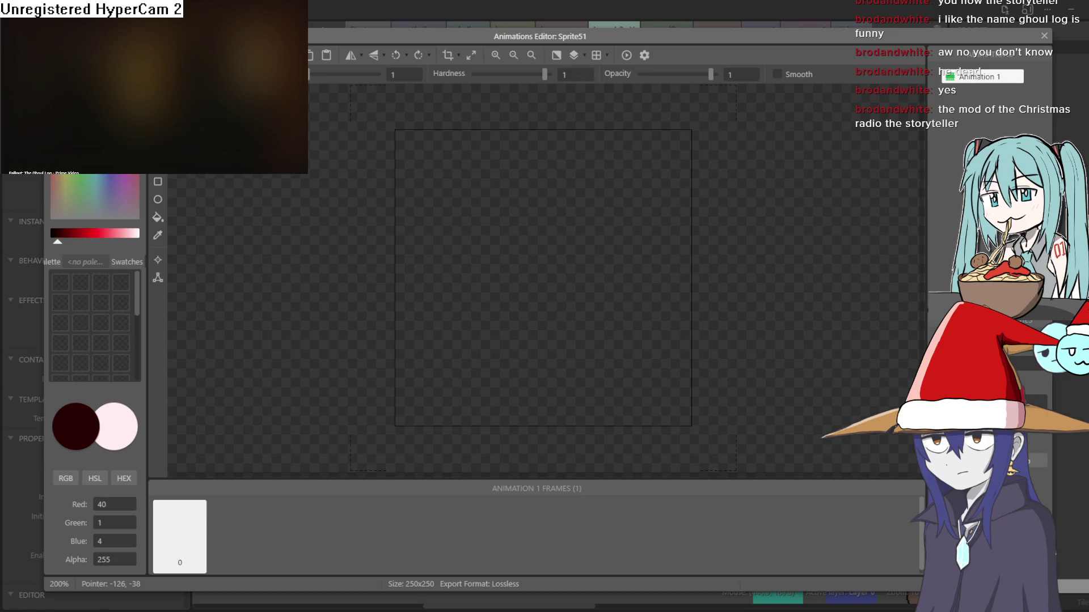
# - Paste the snowy Christmas trees image into the sprite and close the image editor
pyautogui.hotkey('ctrl', 'v')
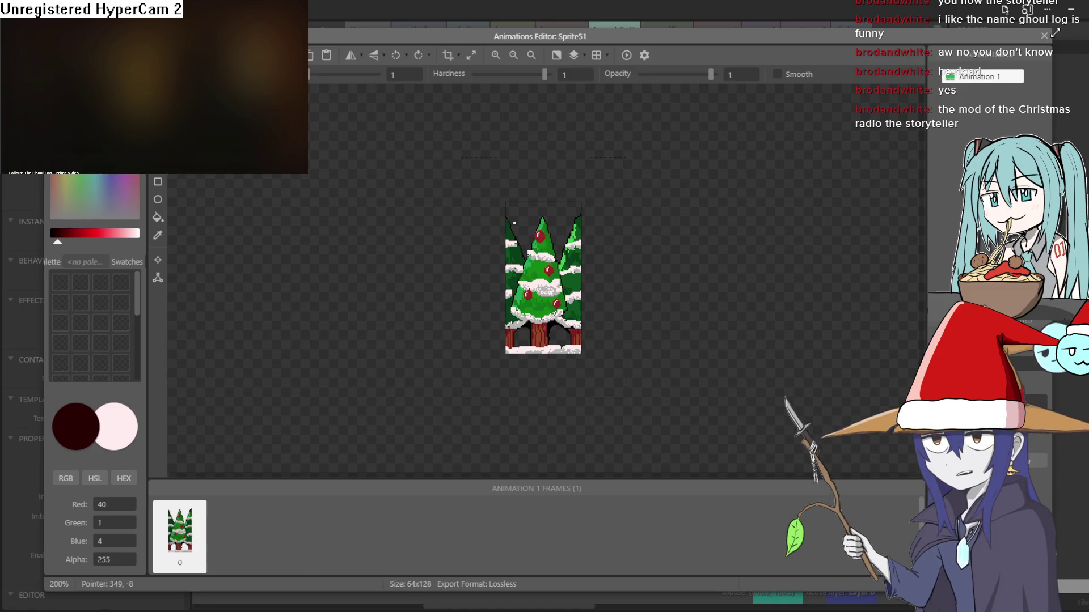
pyautogui.click(1043, 35)
pyautogui.moveTo(439, 74); pyautogui.dragTo(397, 227)
pyautogui.moveTo(564, 67); pyautogui.dragTo(598, 170)
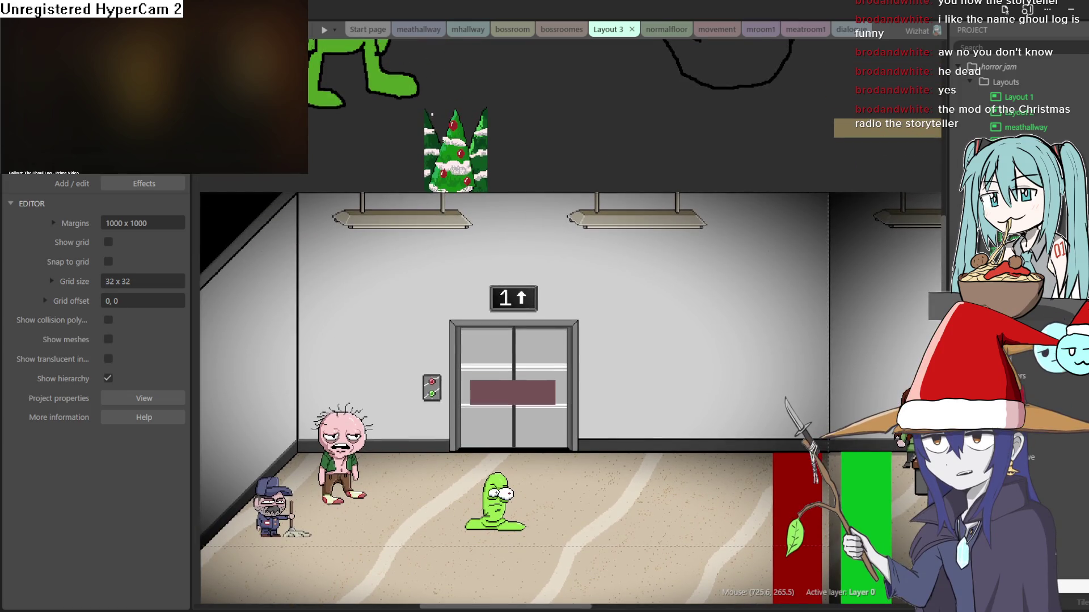
pyautogui.click(676, 320)
# - Move the trees to the characters layer and place them right of the elevator
pyautogui.rightClick(521, 121)
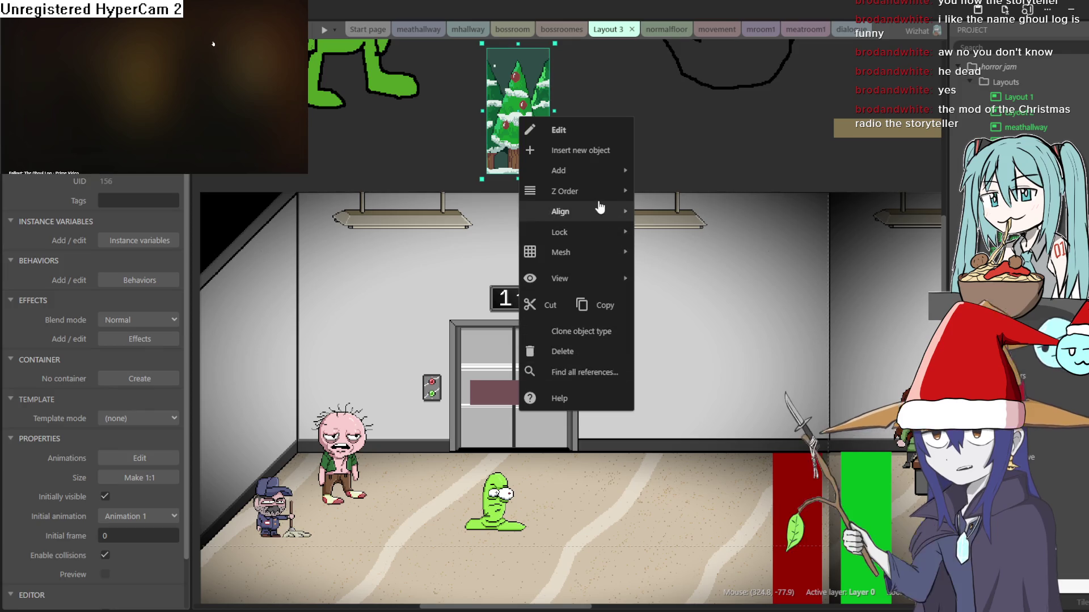
pyautogui.moveTo(604, 195)
pyautogui.moveTo(729, 244)
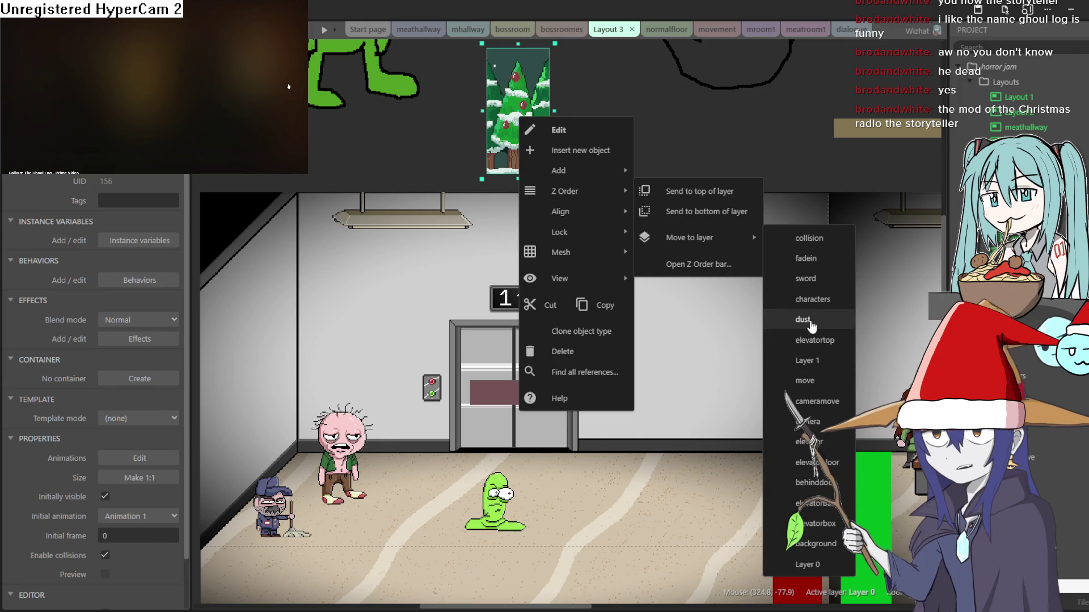
pyautogui.click(812, 299)
pyautogui.moveTo(537, 163)
pyautogui.mouseDown()
pyautogui.moveTo(599, 383)
pyautogui.moveTo(647, 436)
pyautogui.moveTo(702, 424)
pyautogui.moveTo(615, 419)
pyautogui.moveTo(810, 418)
pyautogui.moveTo(797, 415)
pyautogui.mouseUp()
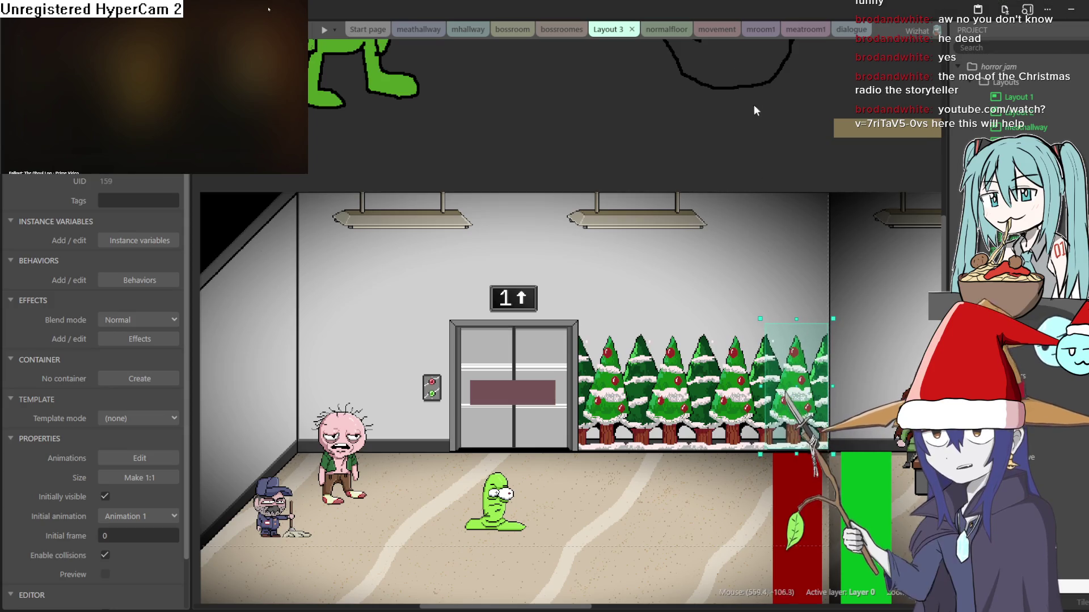
pyautogui.click(753, 152)
pyautogui.scroll(-3, 626, 284)
pyautogui.scroll(3, 627, 283)
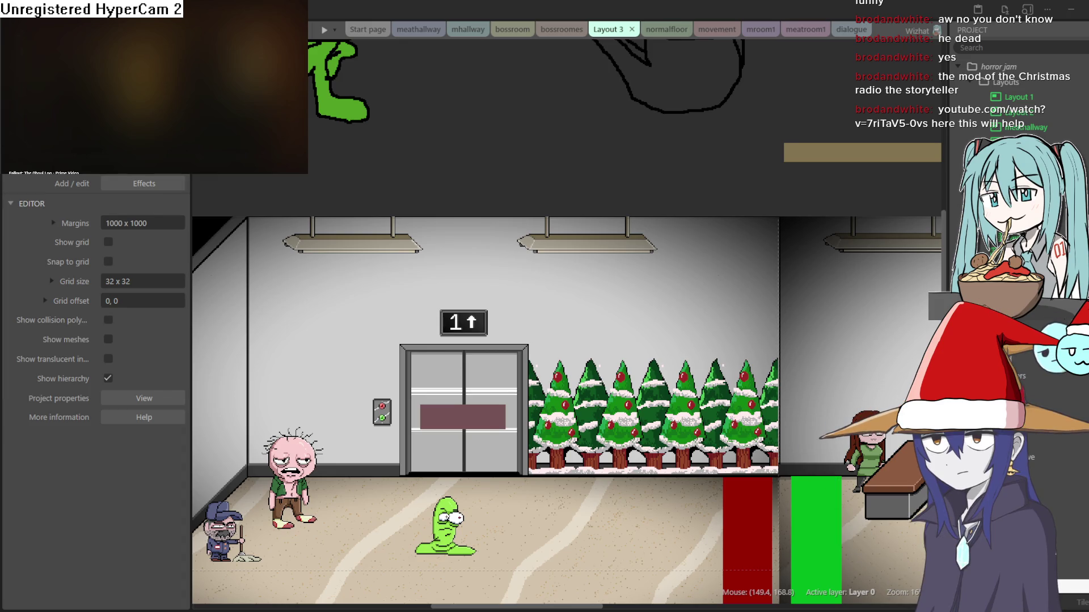
# - Create a new sprite holding the pasted, cropped star-topped tree image
pyautogui.doubleClick(407, 180)
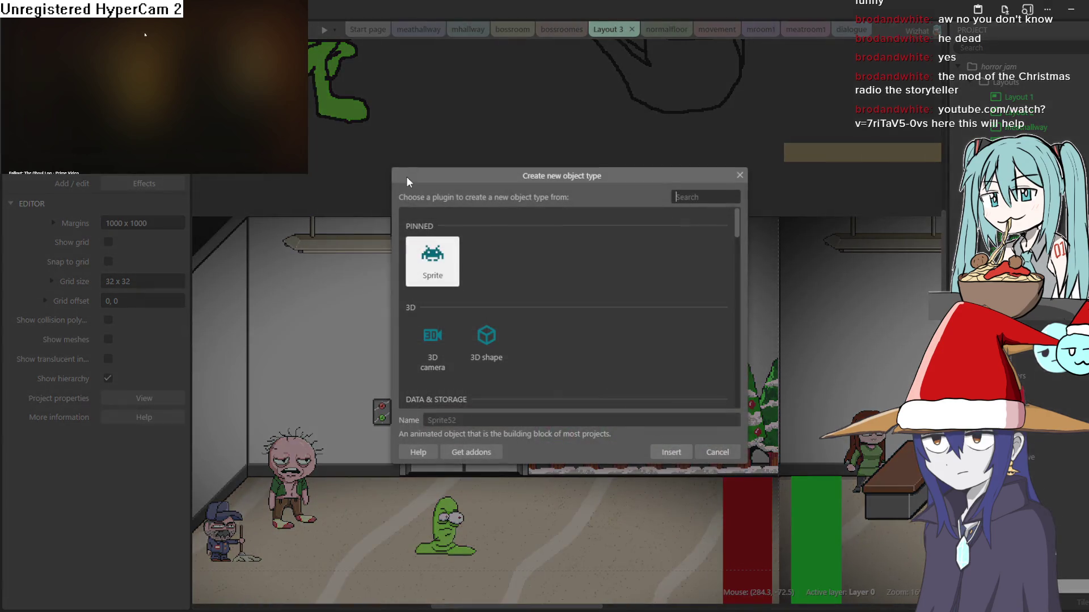
pyautogui.doubleClick(422, 266)
pyautogui.click(438, 138)
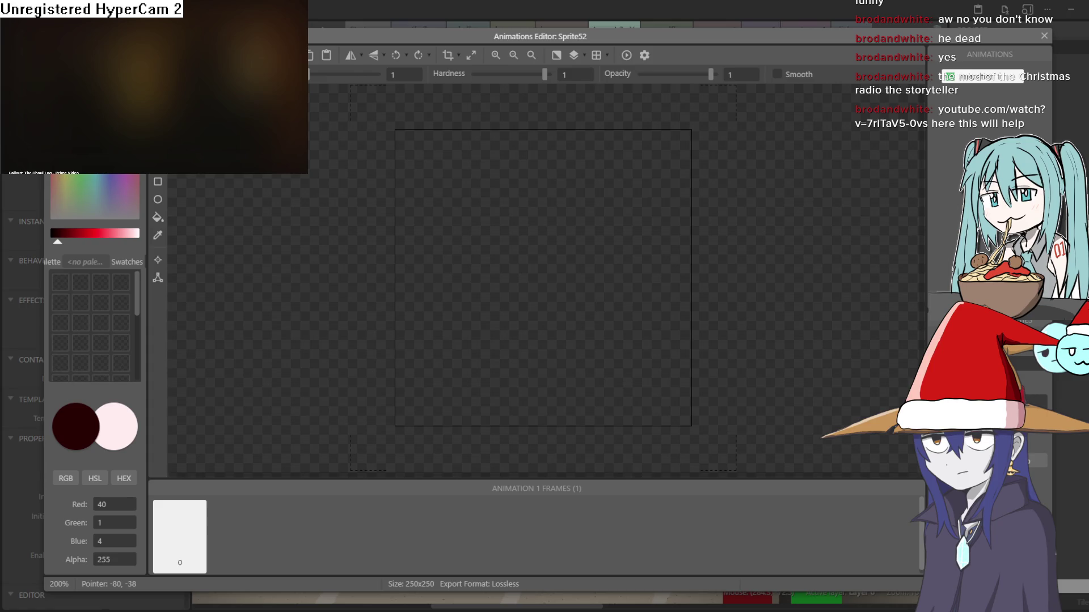
pyautogui.hotkey('ctrl', 'v')
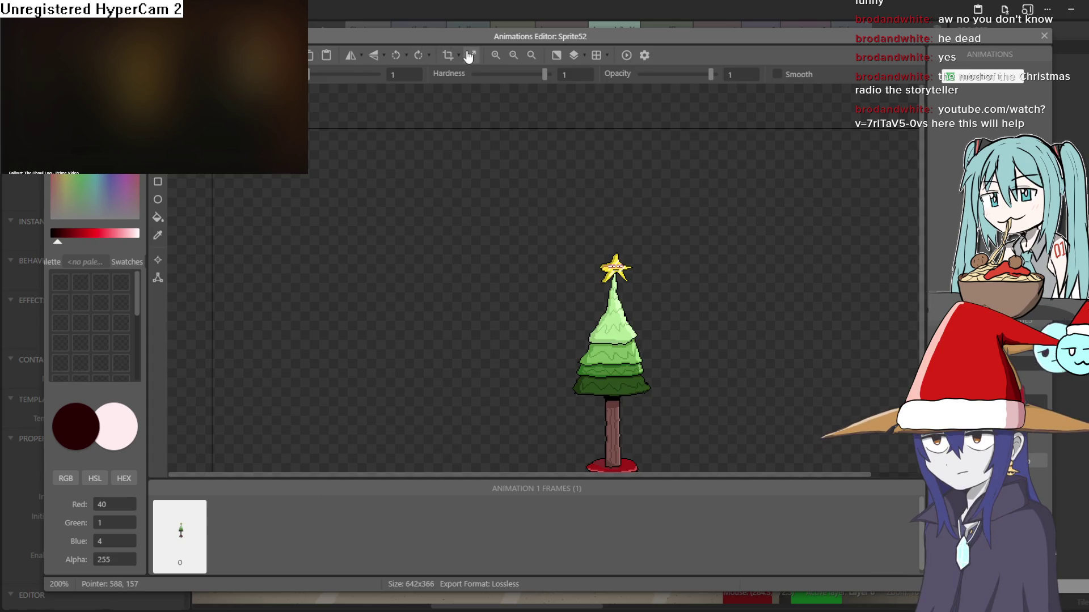
pyautogui.click(469, 55)
pyautogui.click(1043, 36)
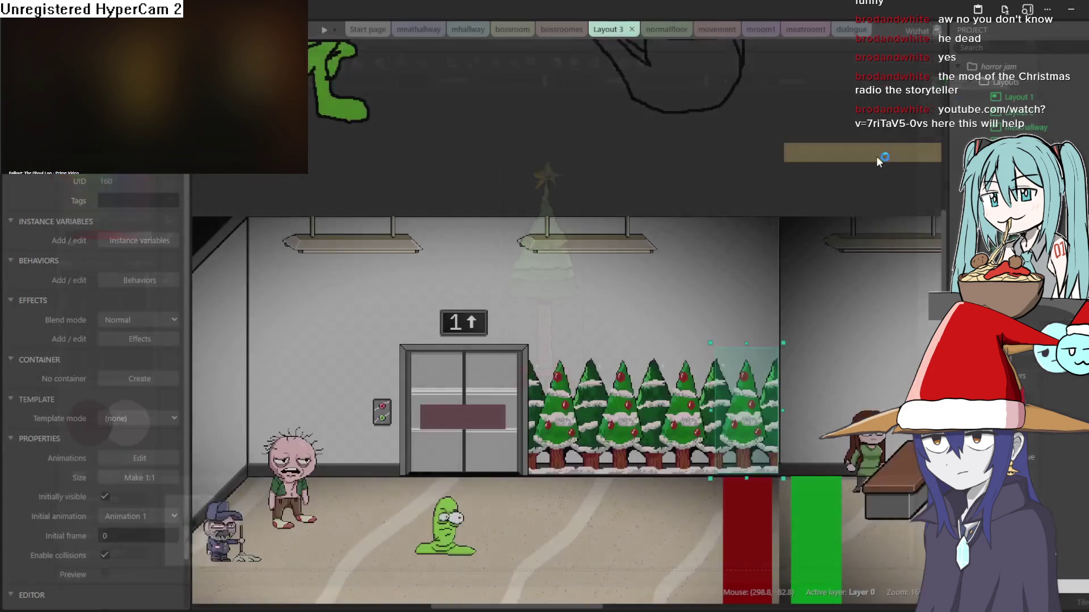
# - Move the star-topped tree to the characters layer, on the floor left of the elevator
pyautogui.moveTo(489, 197)
pyautogui.mouseDown()
pyautogui.moveTo(519, 155)
pyautogui.moveTo(506, 90)
pyautogui.mouseUp()
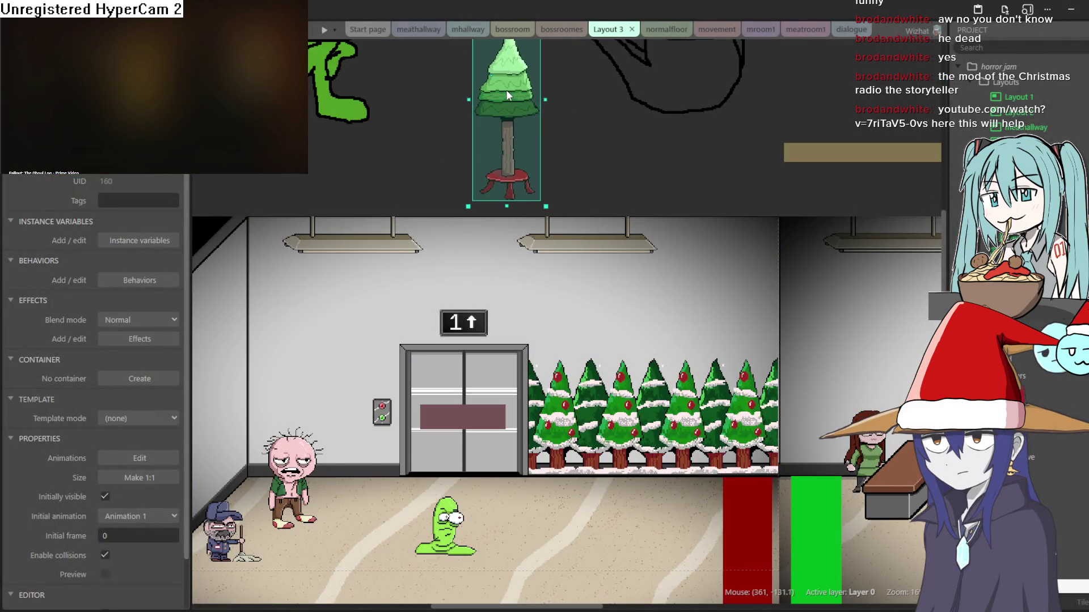
pyautogui.rightClick(509, 96)
pyautogui.moveTo(561, 169)
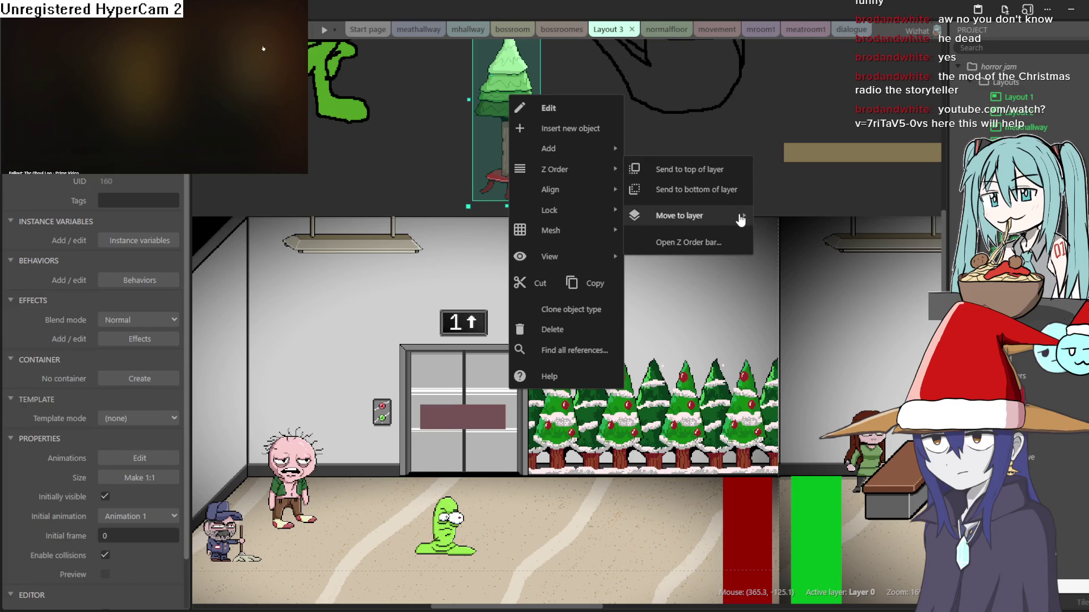
pyautogui.moveTo(741, 216)
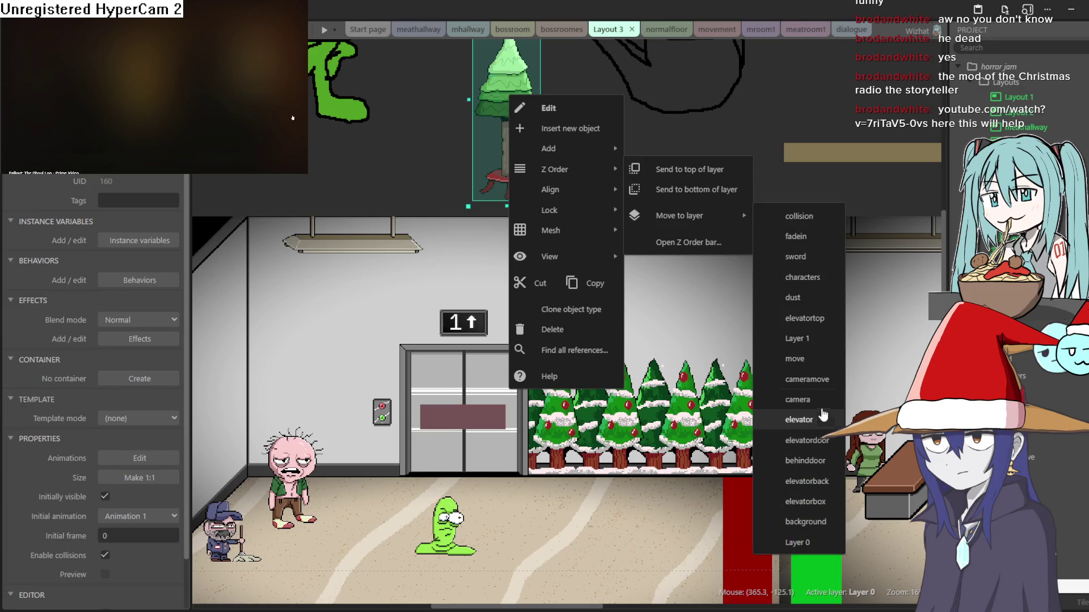
pyautogui.click(821, 279)
pyautogui.moveTo(533, 145)
pyautogui.mouseDown()
pyautogui.moveTo(487, 444)
pyautogui.moveTo(512, 479)
pyautogui.moveTo(359, 486)
pyautogui.moveTo(353, 502)
pyautogui.mouseUp()
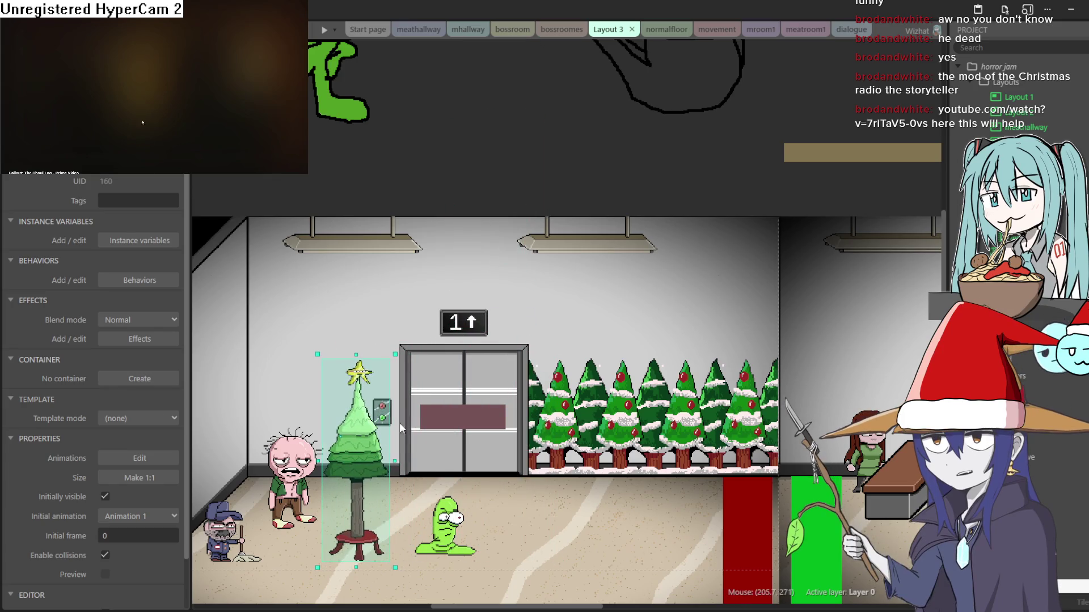
pyautogui.doubleClick(509, 111)
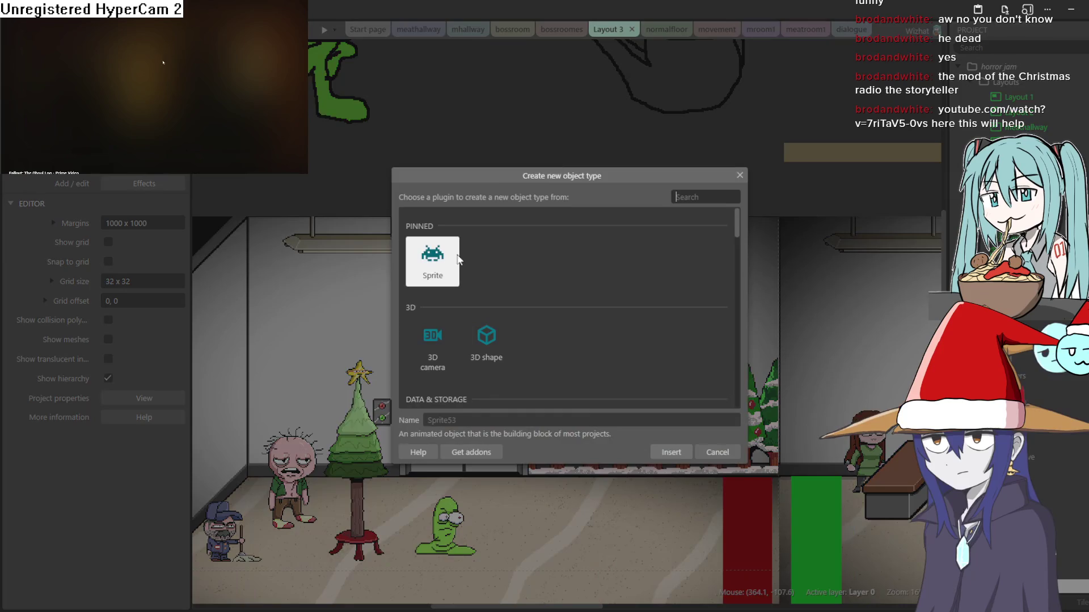
# - Create Sprite53 from the pasted, cropped gift box image, undo and redo a move
pyautogui.doubleClick(446, 271)
pyautogui.click(494, 122)
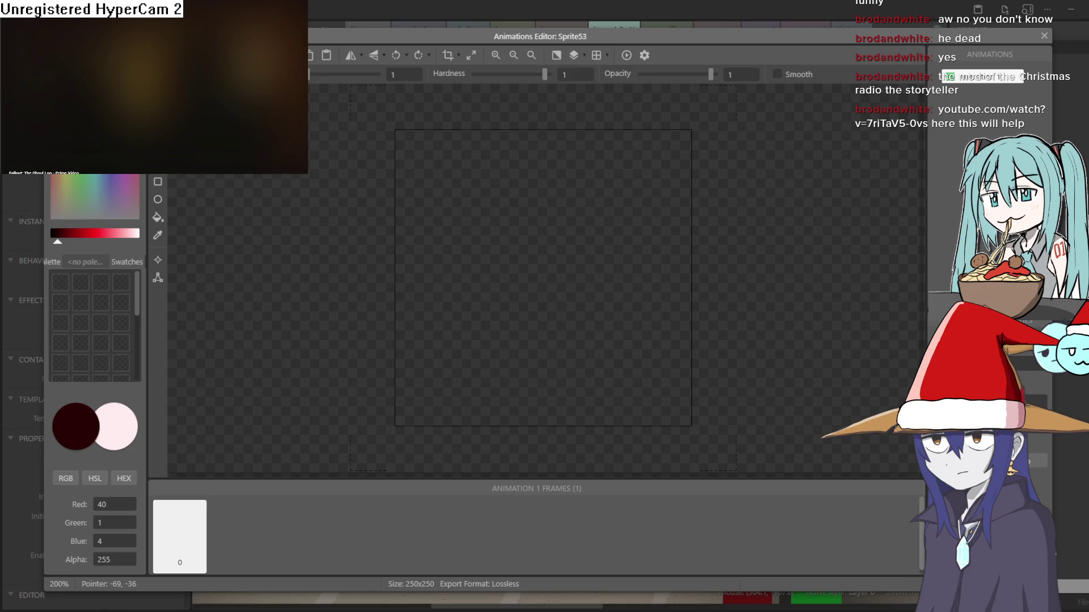
pyautogui.hotkey('ctrl', 'v')
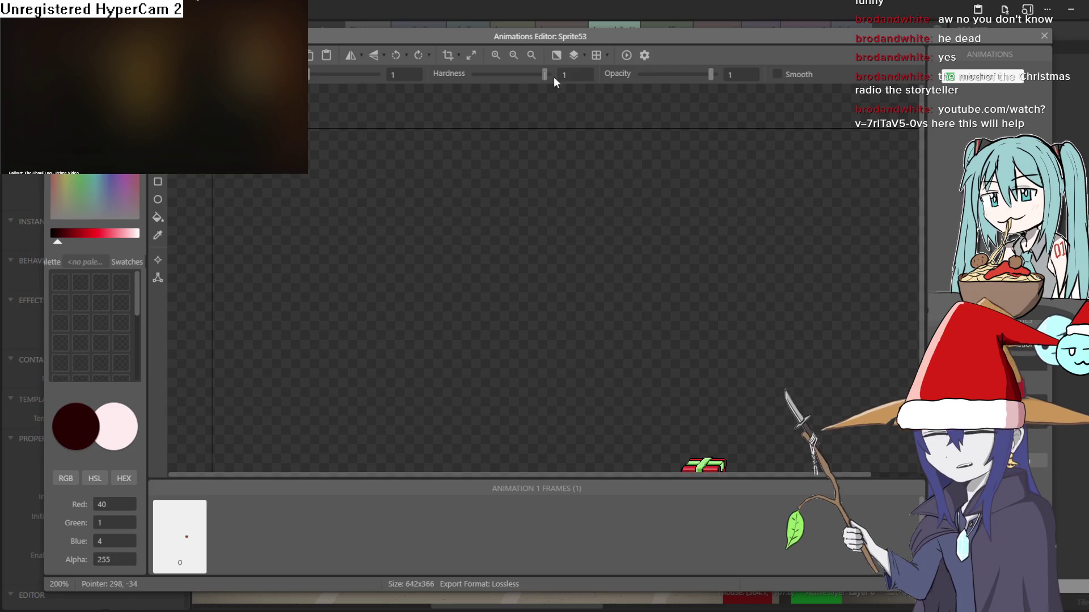
pyautogui.click(448, 55)
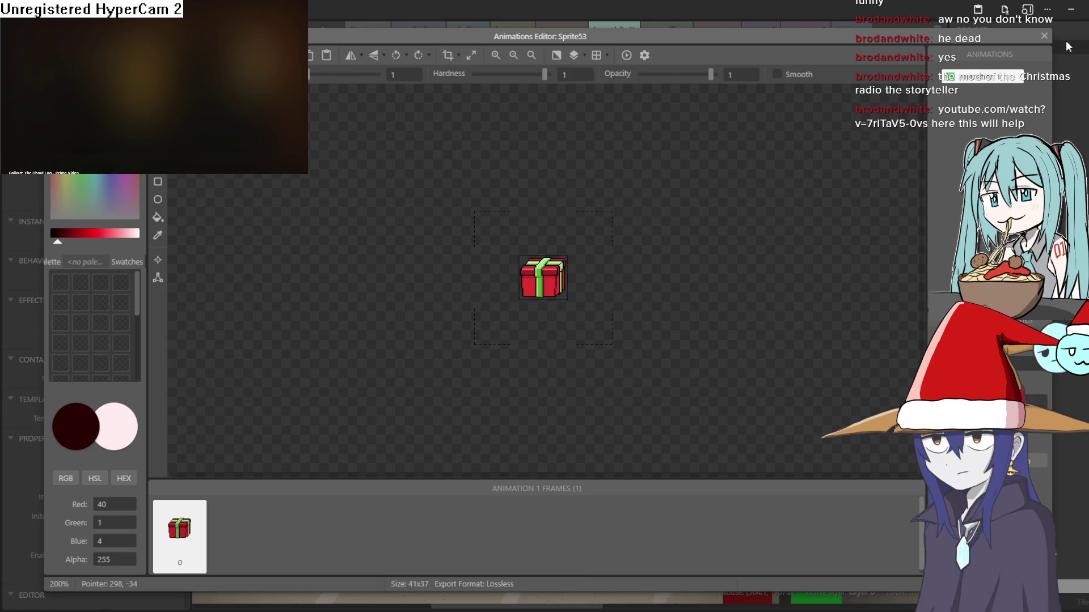
pyautogui.click(1044, 36)
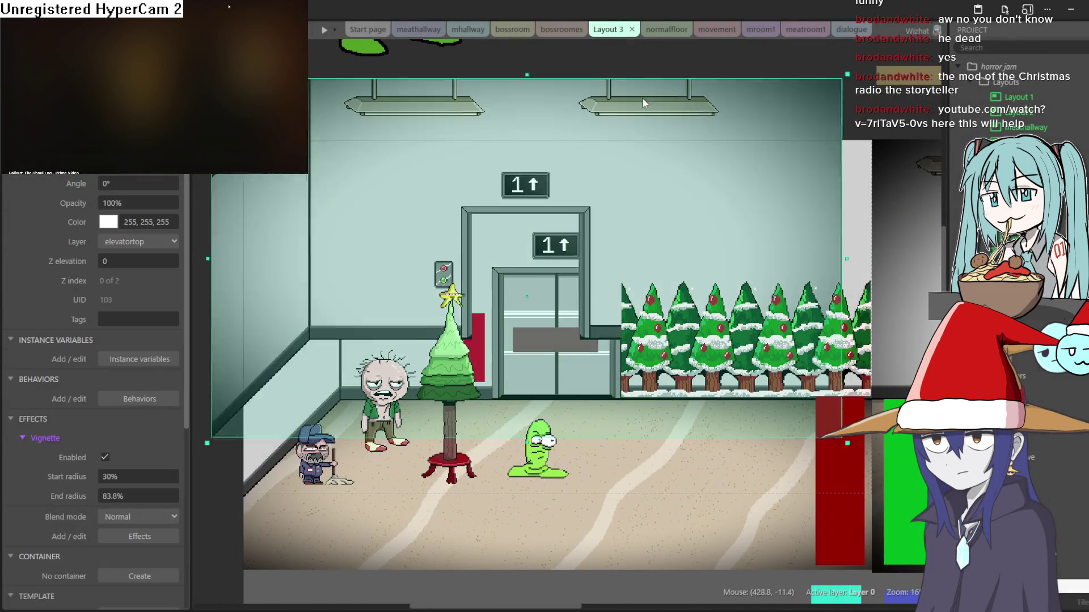
pyautogui.moveTo(631, 100); pyautogui.dragTo(644, 111)
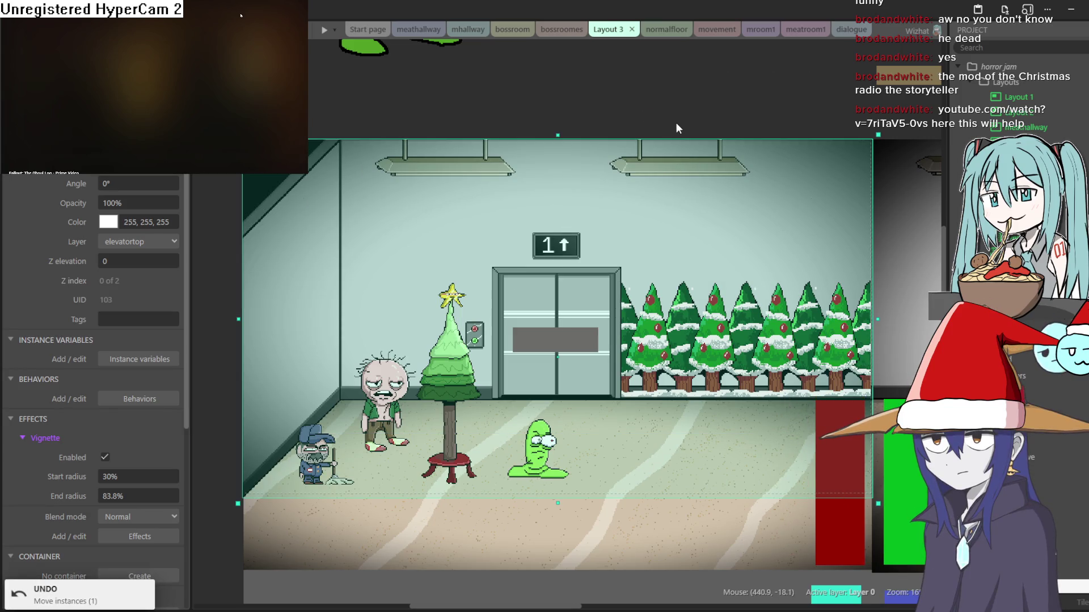
pyautogui.hotkey('ctrl', 'z')
pyautogui.hotkey('ctrl', 'y')
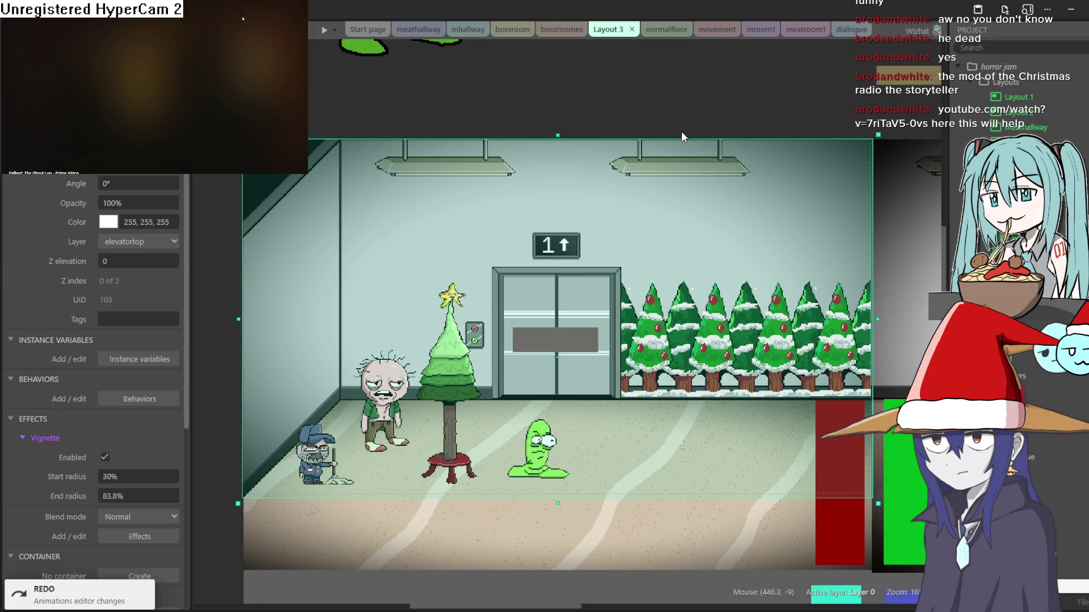
pyautogui.doubleClick(637, 97)
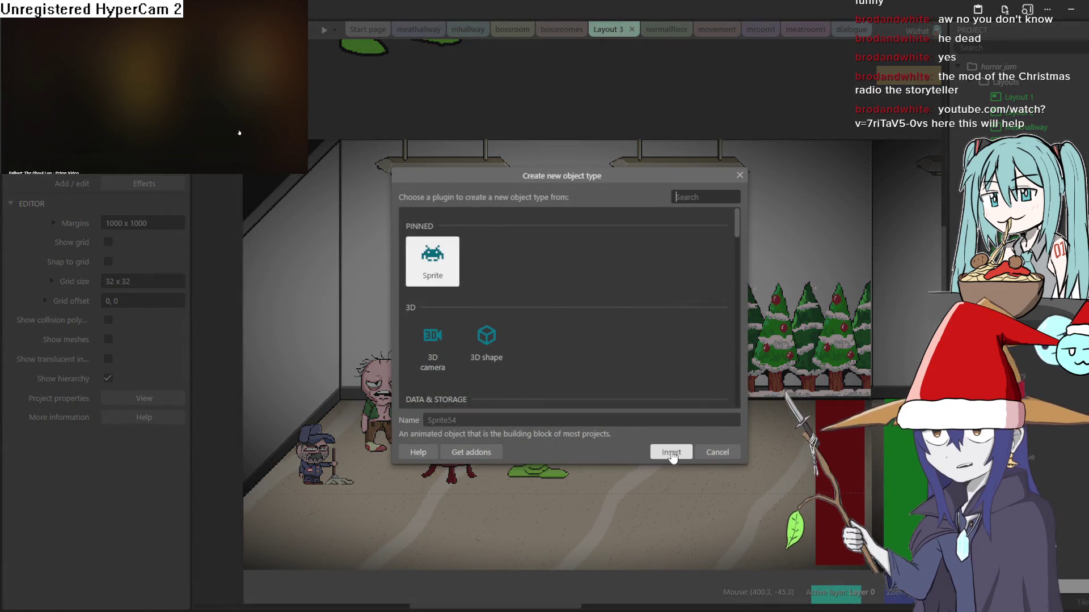
# - Insert another new sprite and paste the gift-box art into it
pyautogui.click(671, 453)
pyautogui.click(639, 114)
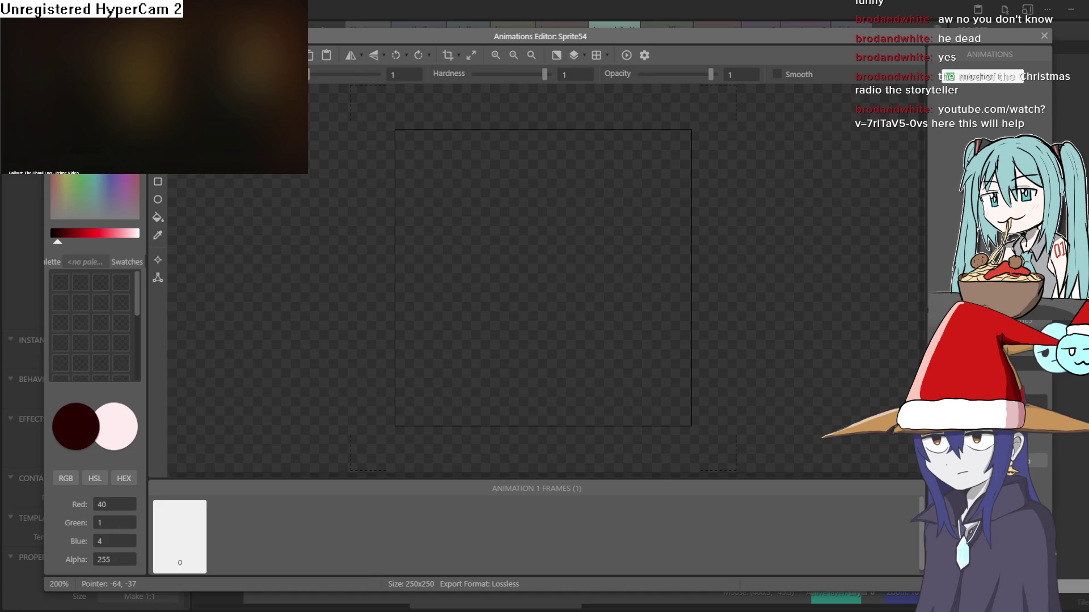
pyautogui.hotkey('ctrl', 'v')
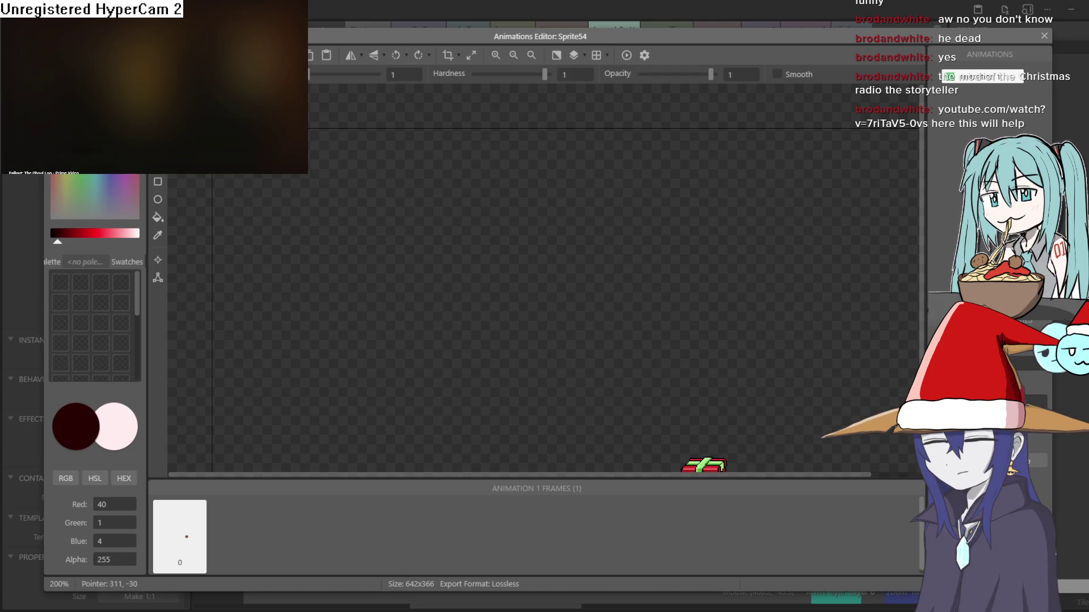
pyautogui.click(1044, 36)
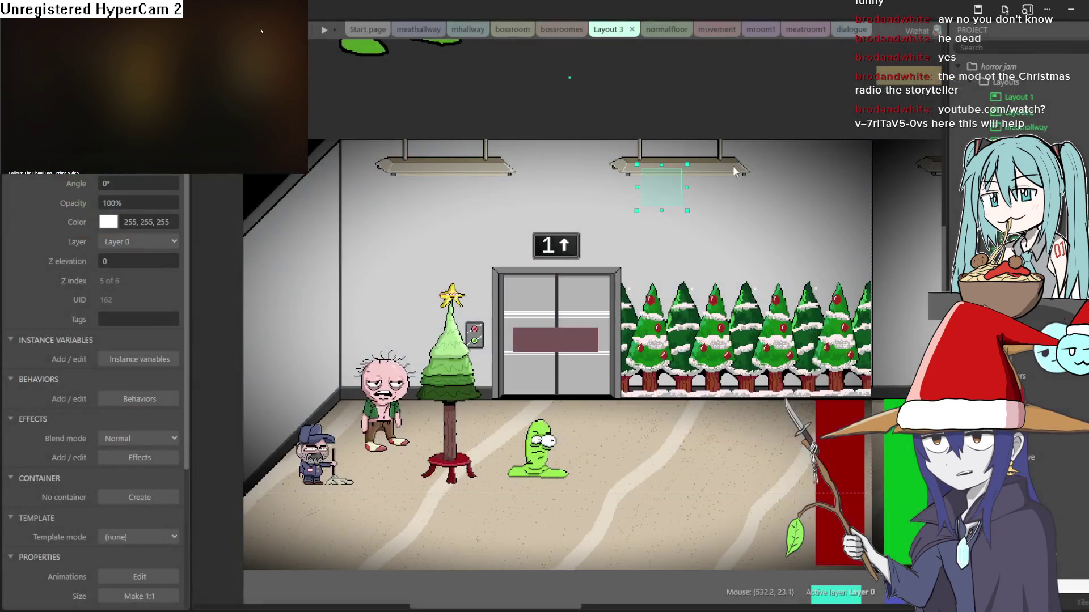
# - Undo an accidental elevator-top backdrop move and drop another Sprite53 instance into the layout
pyautogui.click(736, 173)
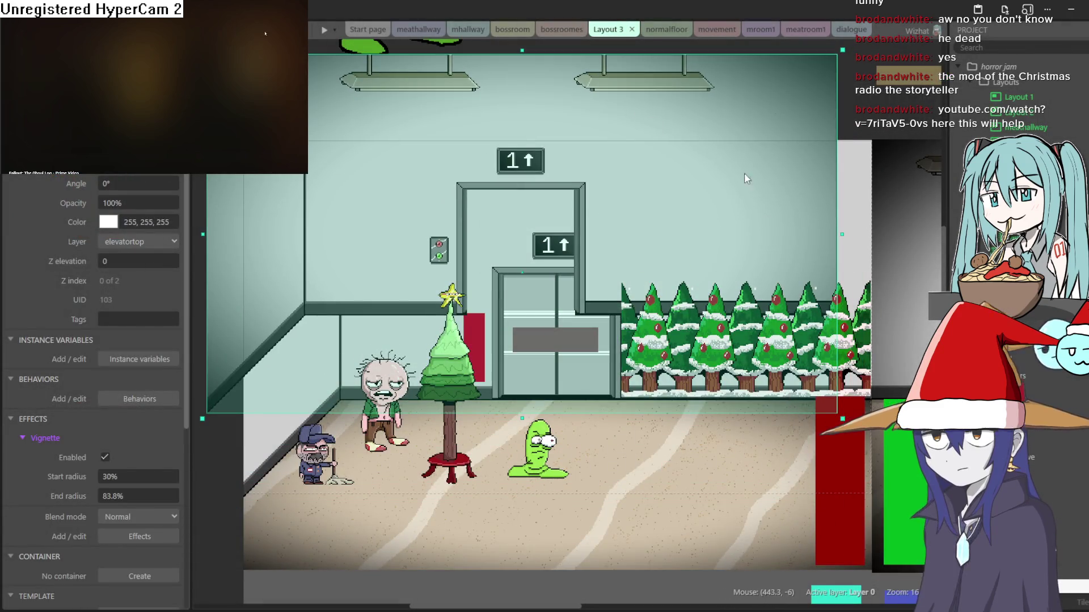
pyautogui.moveTo(744, 174); pyautogui.dragTo(779, 258)
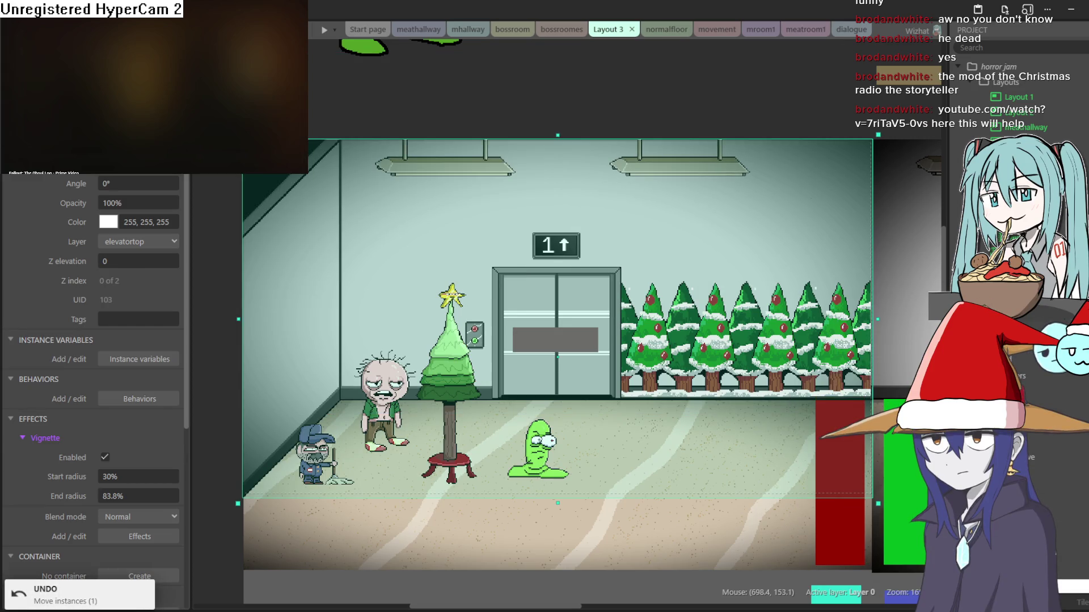
pyautogui.hotkey('ctrl', 'z')
pyautogui.hotkey('ctrl', 'z')
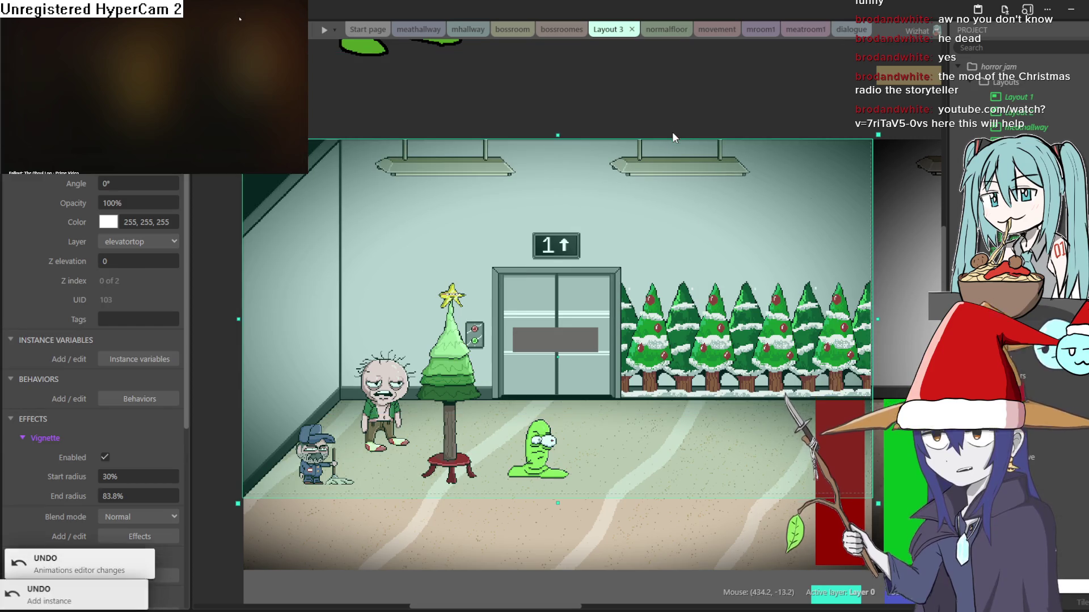
pyautogui.scroll(5, 723, 136)
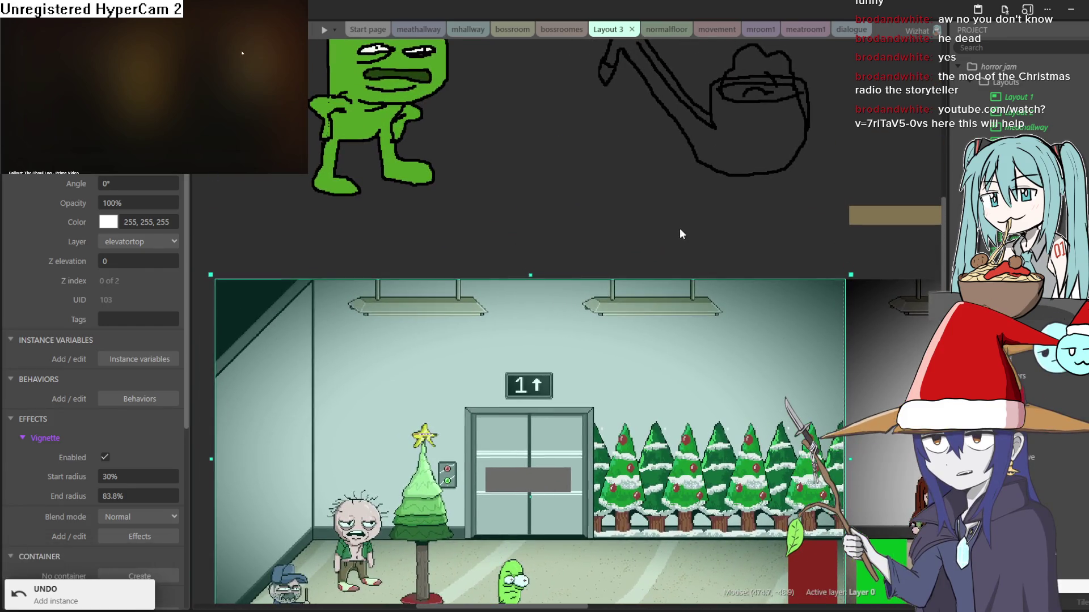
pyautogui.scroll(-5, 1015, 96)
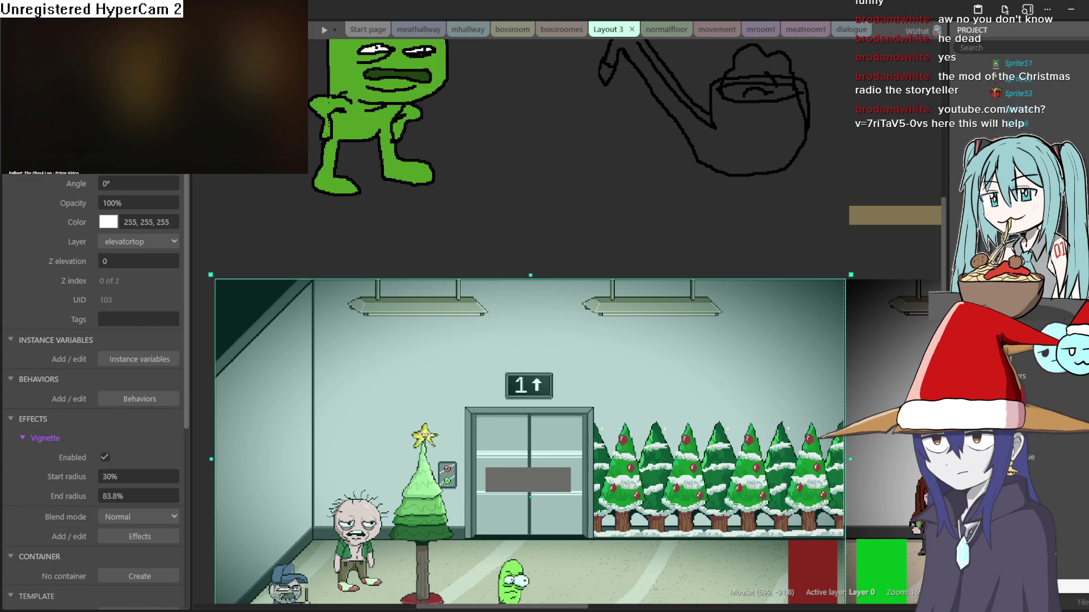
pyautogui.moveTo(1013, 93)
pyautogui.mouseDown()
pyautogui.moveTo(587, 122)
pyautogui.moveTo(578, 139)
pyautogui.mouseUp()
# - Move the gift box to the characters layer and bring it down onto the lobby floor
pyautogui.click(646, 217)
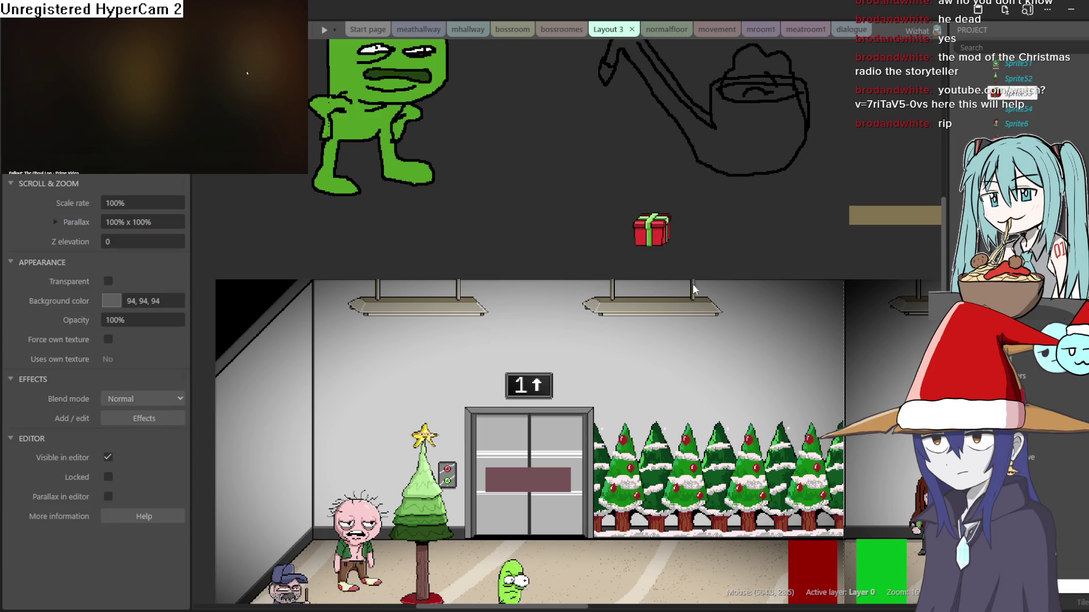
pyautogui.click(651, 238)
pyautogui.rightClick(639, 228)
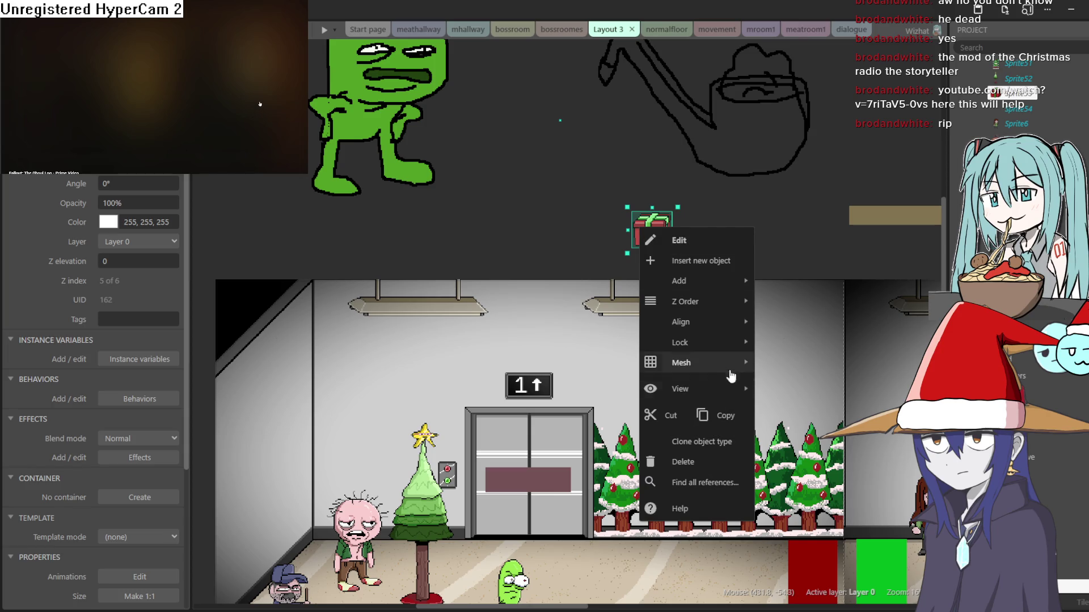
pyautogui.moveTo(730, 304)
pyautogui.moveTo(822, 348)
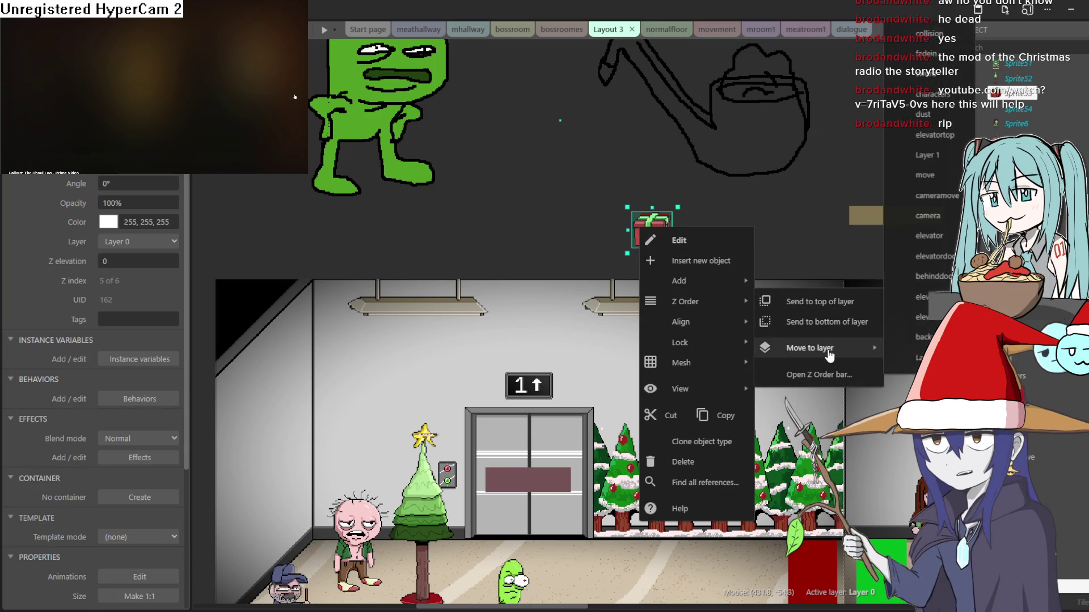
pyautogui.click(932, 94)
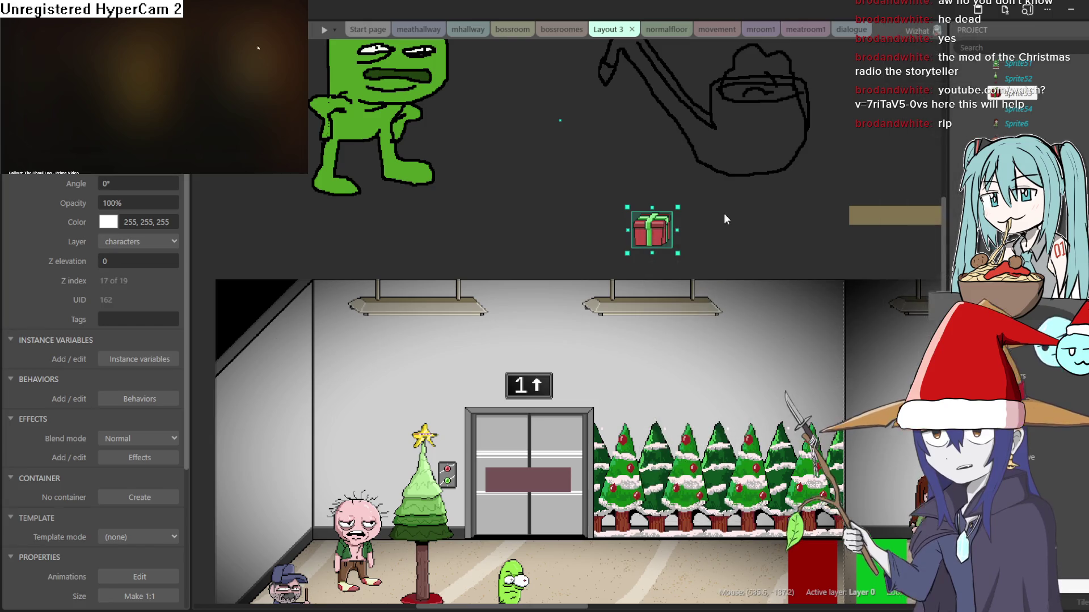
pyautogui.moveTo(652, 229)
pyautogui.mouseDown()
pyautogui.moveTo(606, 572)
pyautogui.moveTo(502, 588)
pyautogui.moveTo(621, 505)
pyautogui.moveTo(656, 403)
pyautogui.moveTo(622, 345)
pyautogui.mouseUp()
# - Adjust the tree, gifts and pink zombie around the tree's base, then start a test run
pyautogui.moveTo(543, 366); pyautogui.dragTo(542, 331)
pyautogui.click(625, 340)
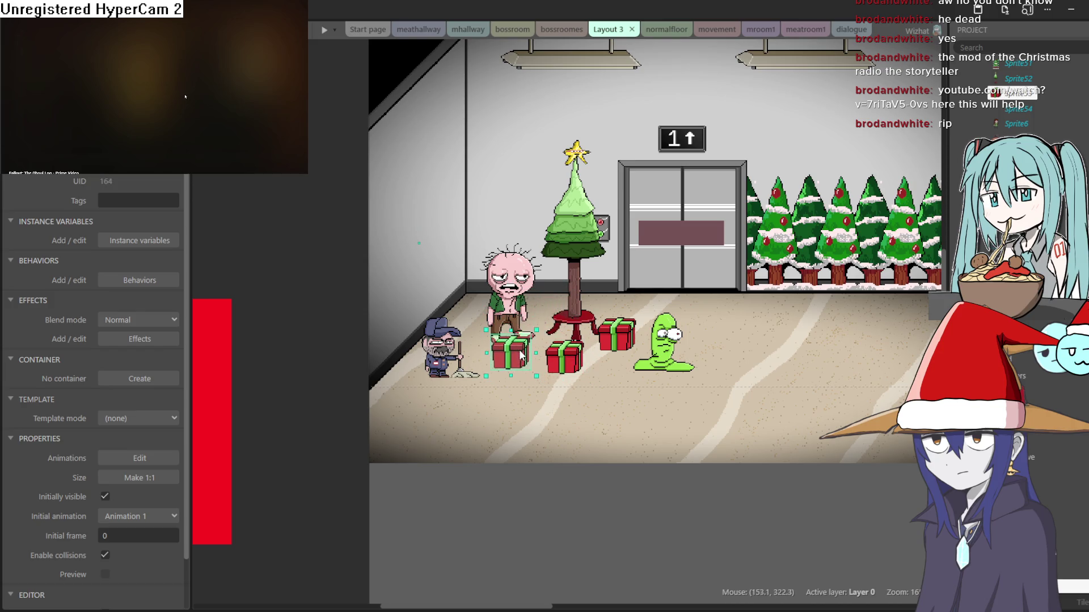
pyautogui.moveTo(521, 356); pyautogui.dragTo(538, 361)
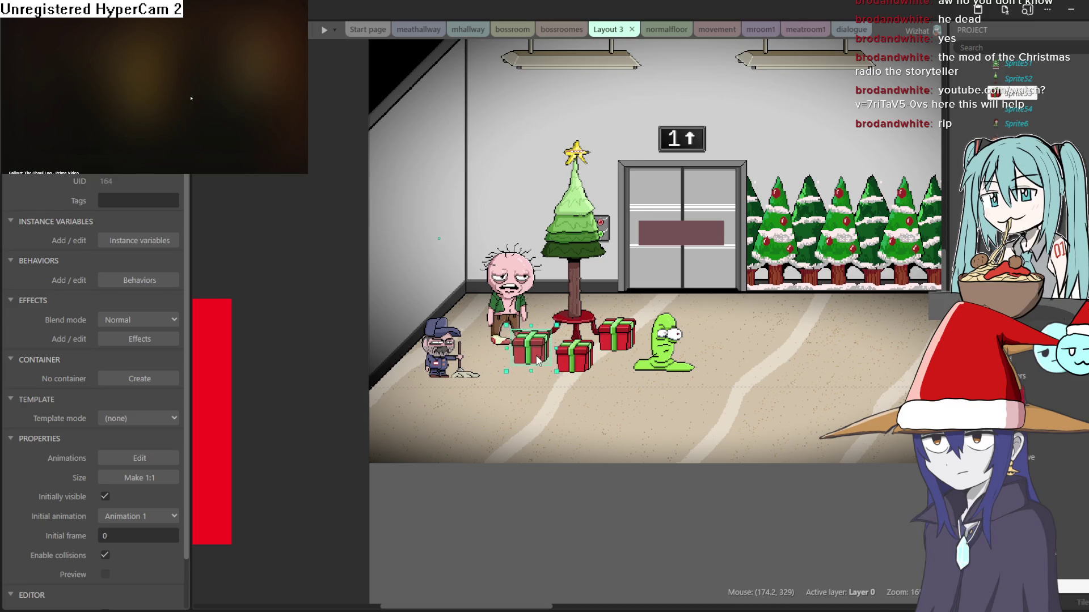
pyautogui.moveTo(496, 277); pyautogui.dragTo(474, 263)
pyautogui.moveTo(582, 324); pyautogui.dragTo(580, 334)
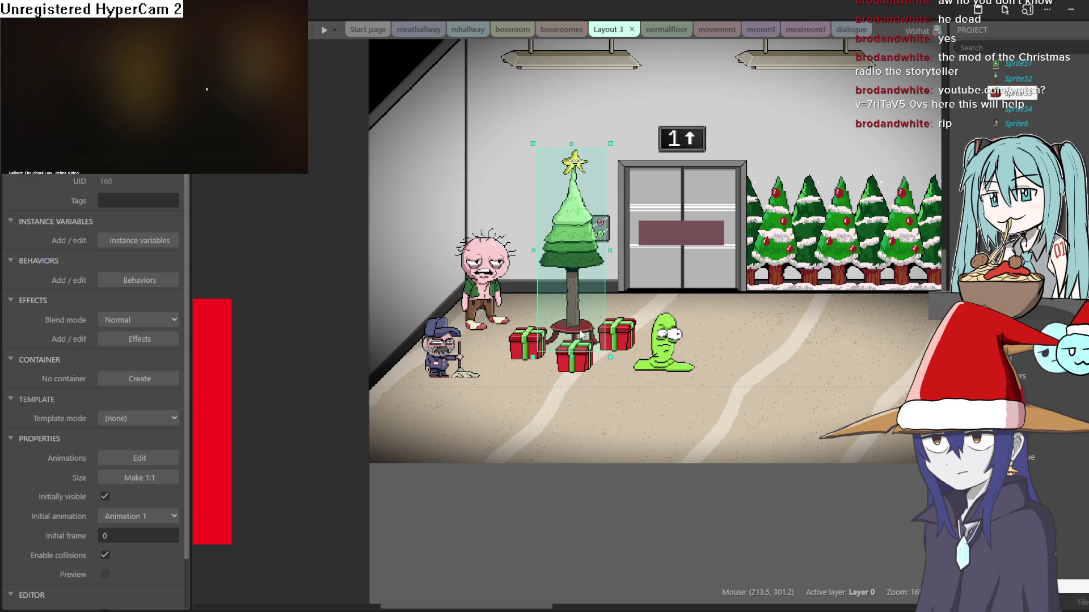
pyautogui.click(325, 29)
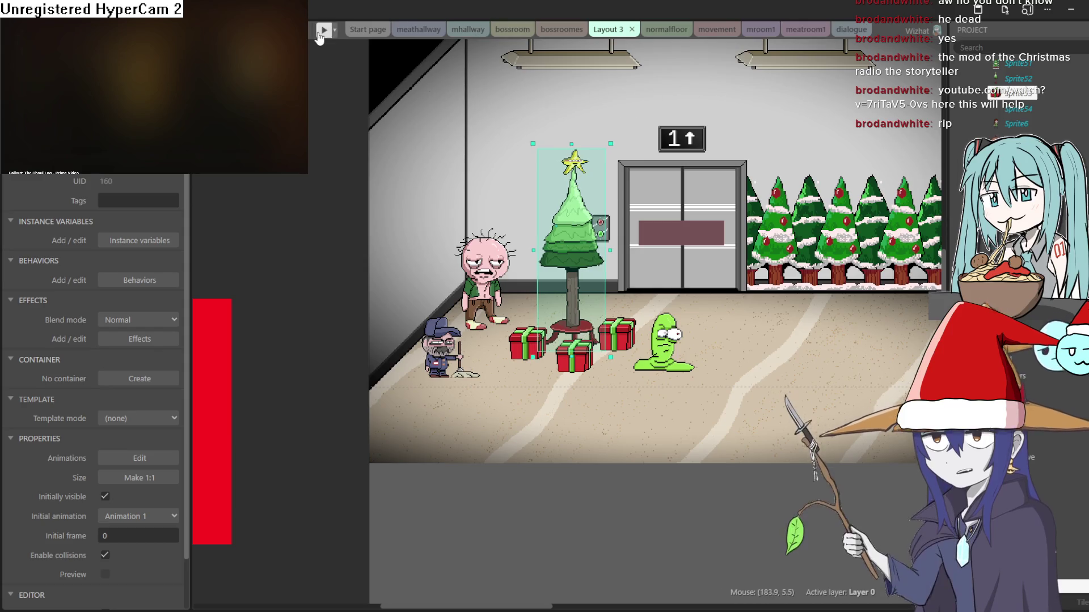
pyautogui.press('Left')
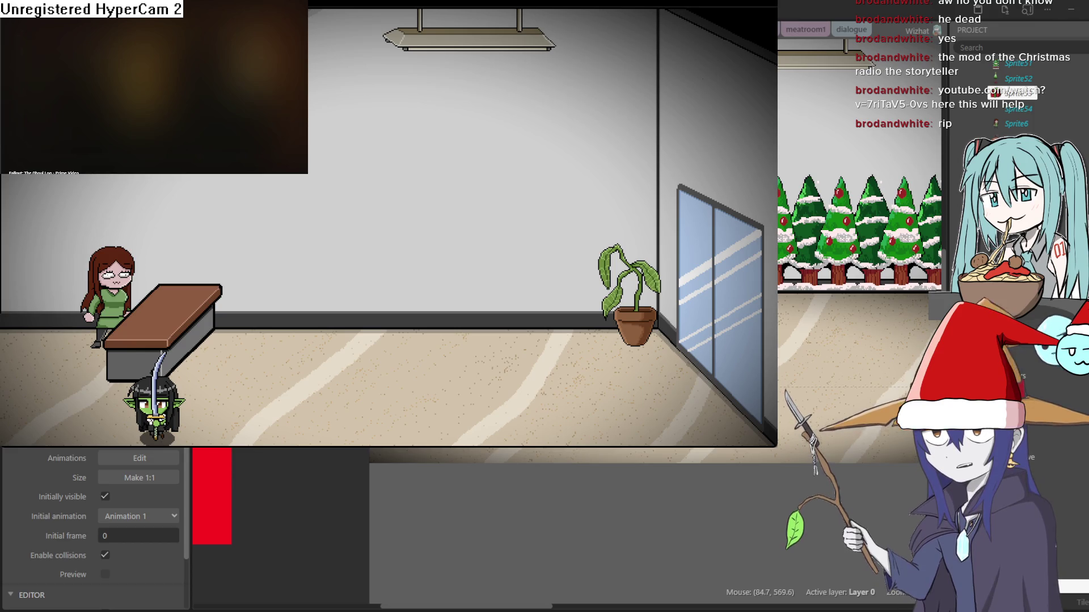
pyautogui.press('space')
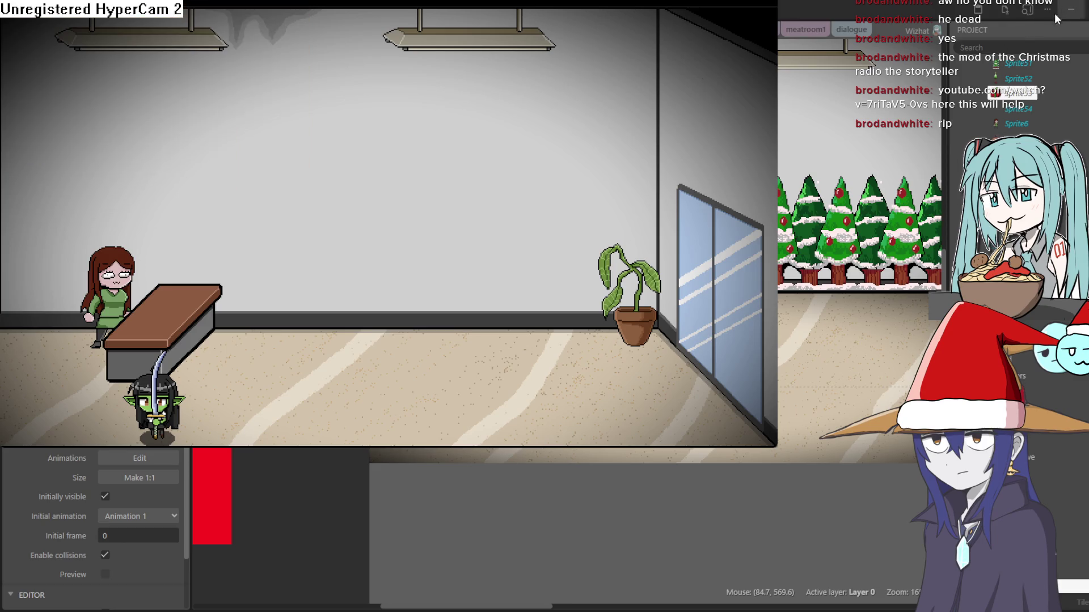
pyautogui.press('Left')
pyautogui.press('Left')
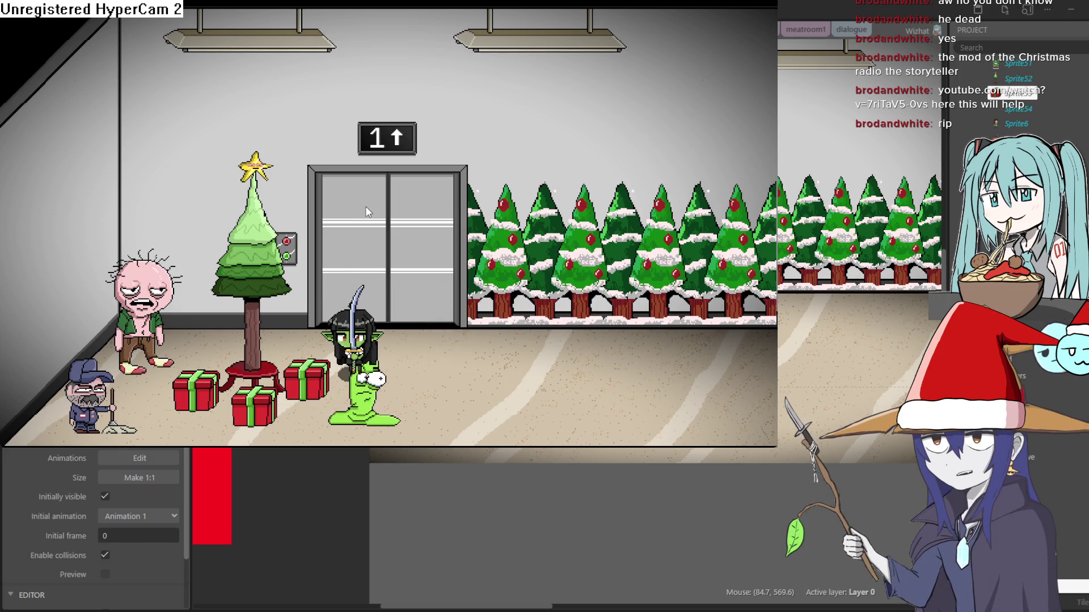
pyautogui.press('Right')
pyautogui.press('Left')
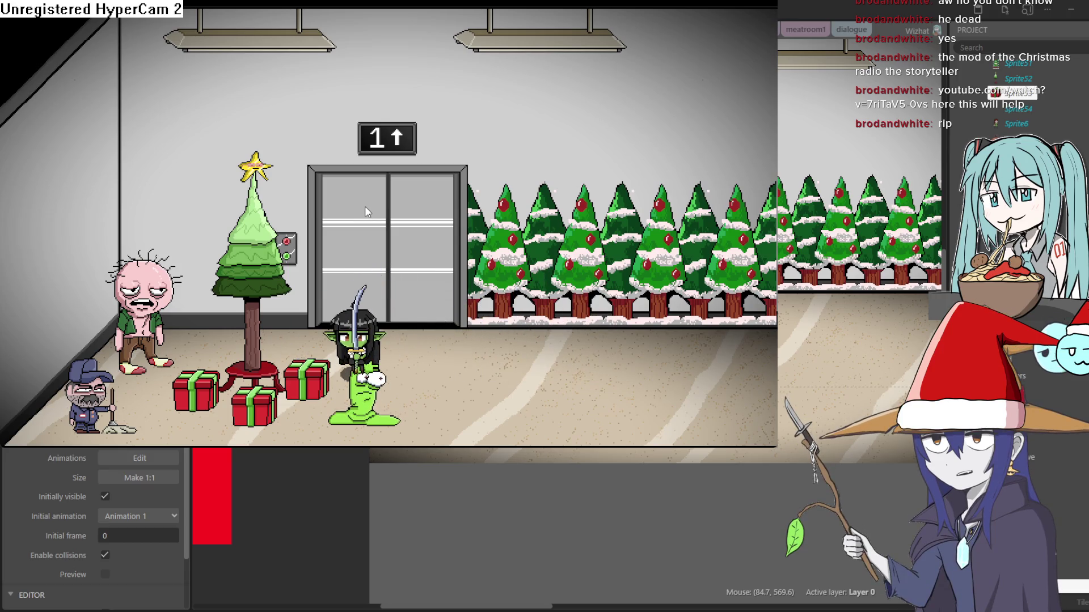
pyautogui.press('Right')
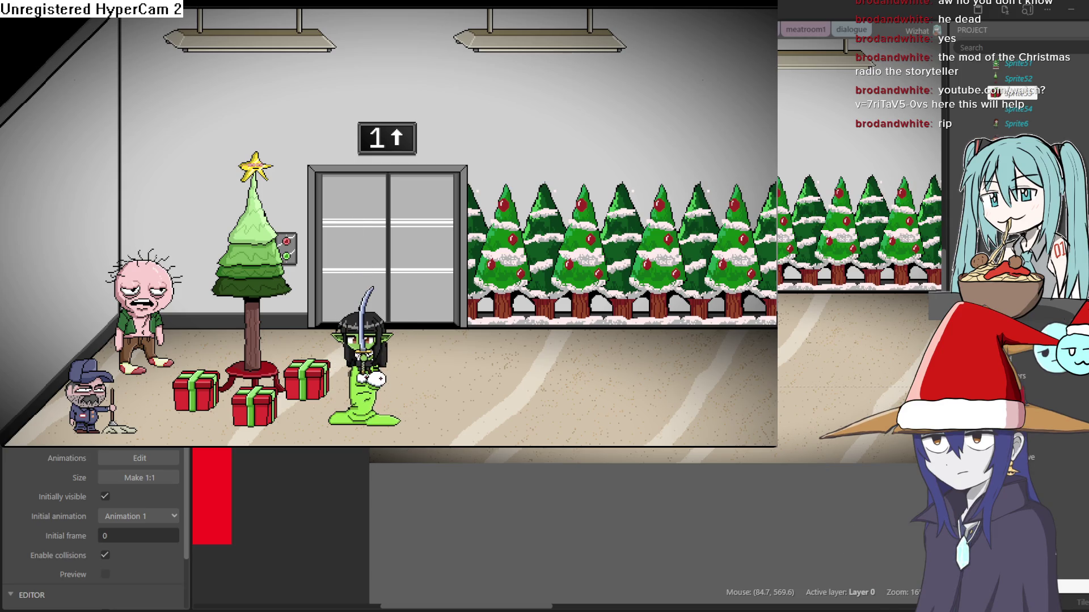
pyautogui.press('Left')
pyautogui.press('Right')
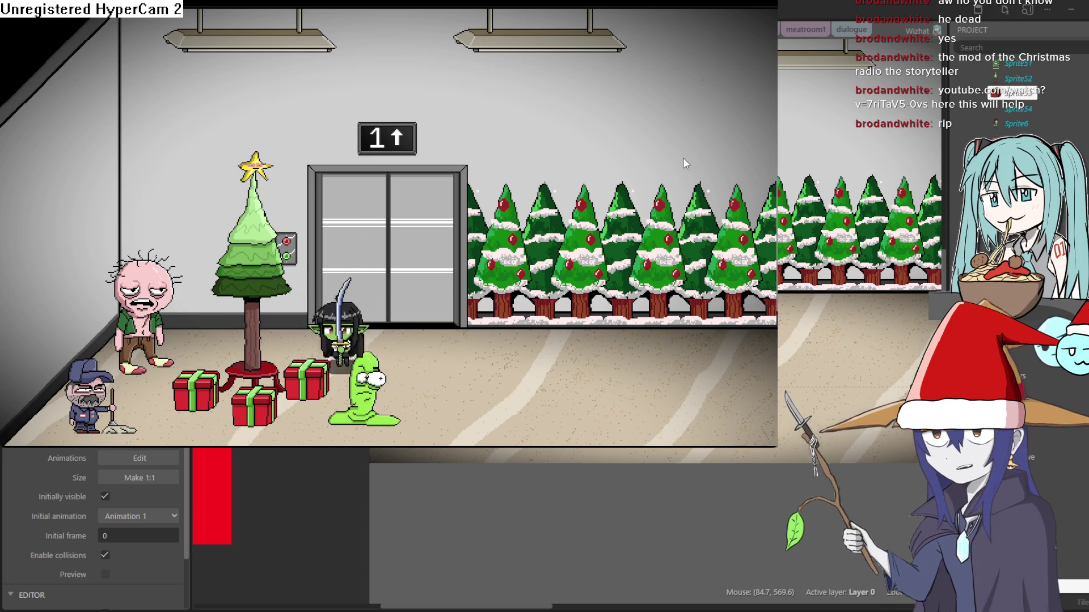
pyautogui.press('Left')
pyautogui.press('Right')
pyautogui.press('Down')
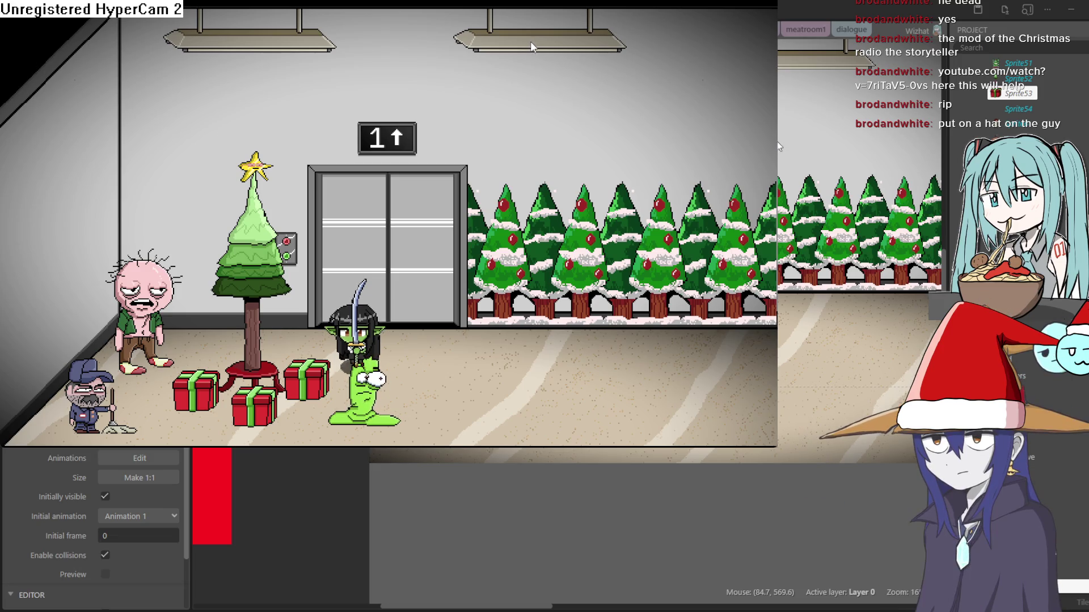
pyautogui.click(972, 74)
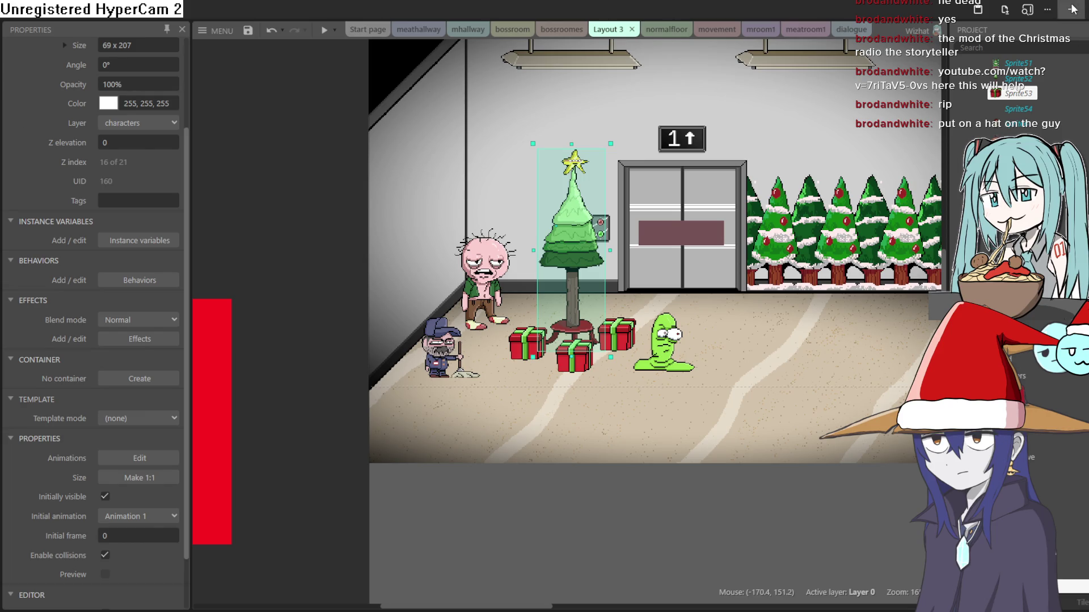
# - Back in tree.aseprite, hide and lock the gift layer and add an empty Layer 5
pyautogui.hotkey('alt', 'Tab')
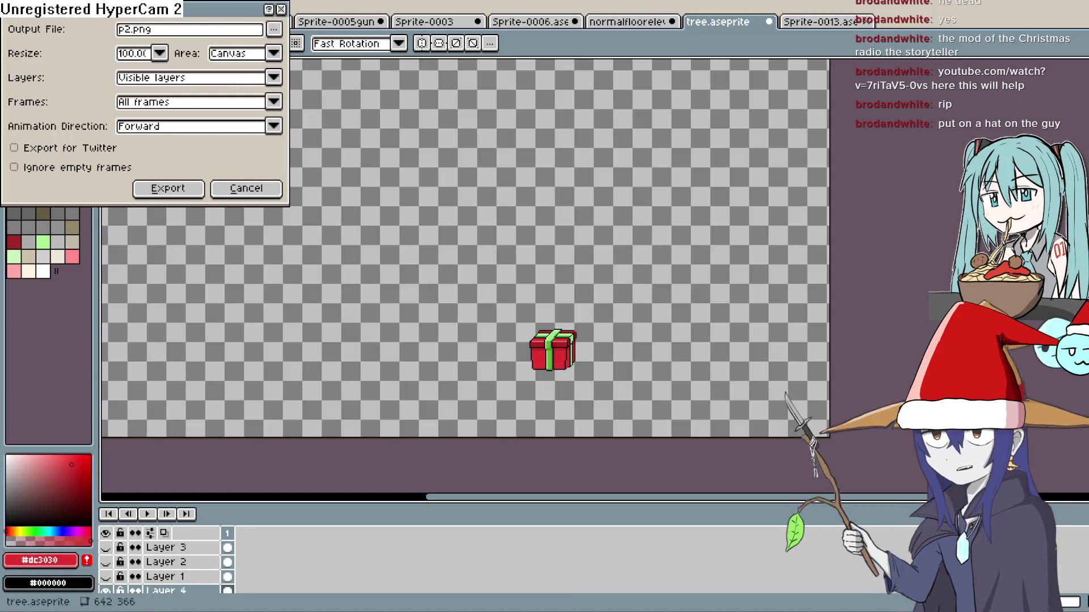
pyautogui.click(246, 188)
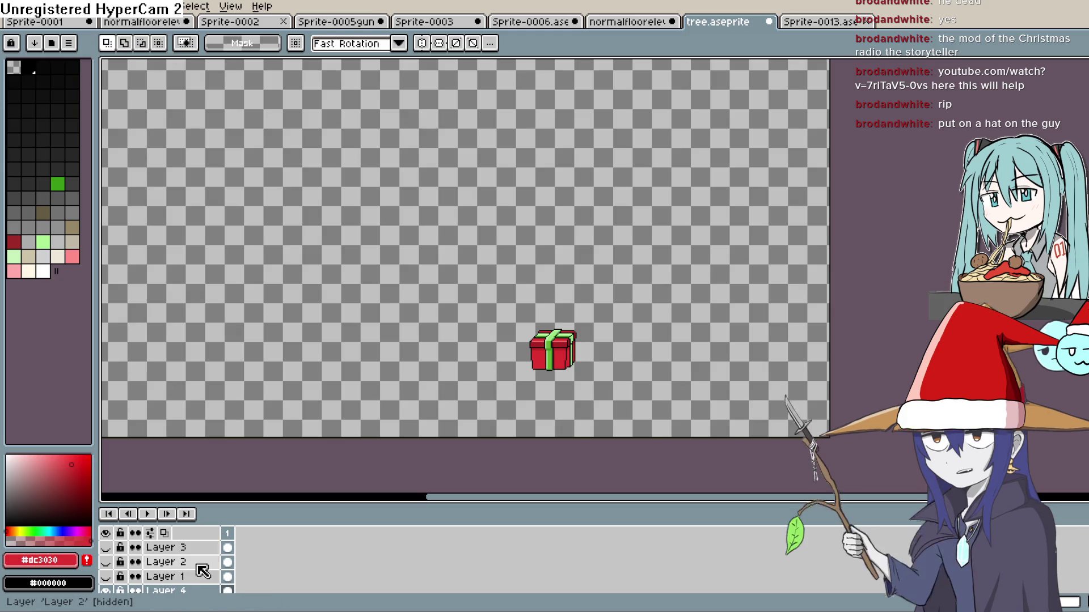
pyautogui.scroll(-1, 203, 571)
pyautogui.click(121, 577)
pyautogui.click(106, 576)
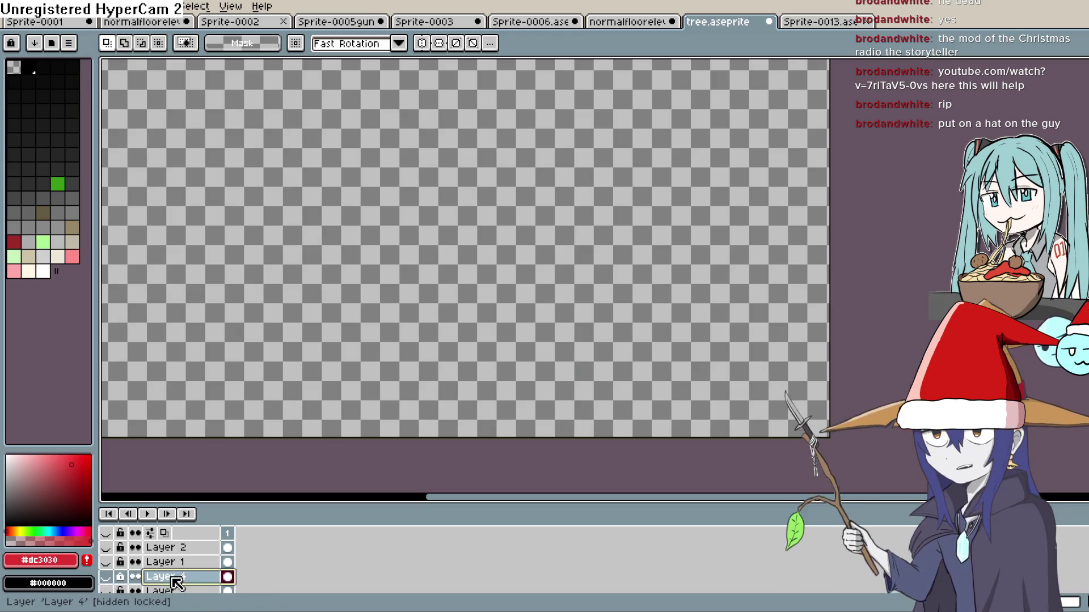
pyautogui.hotkey('shift', 'n')
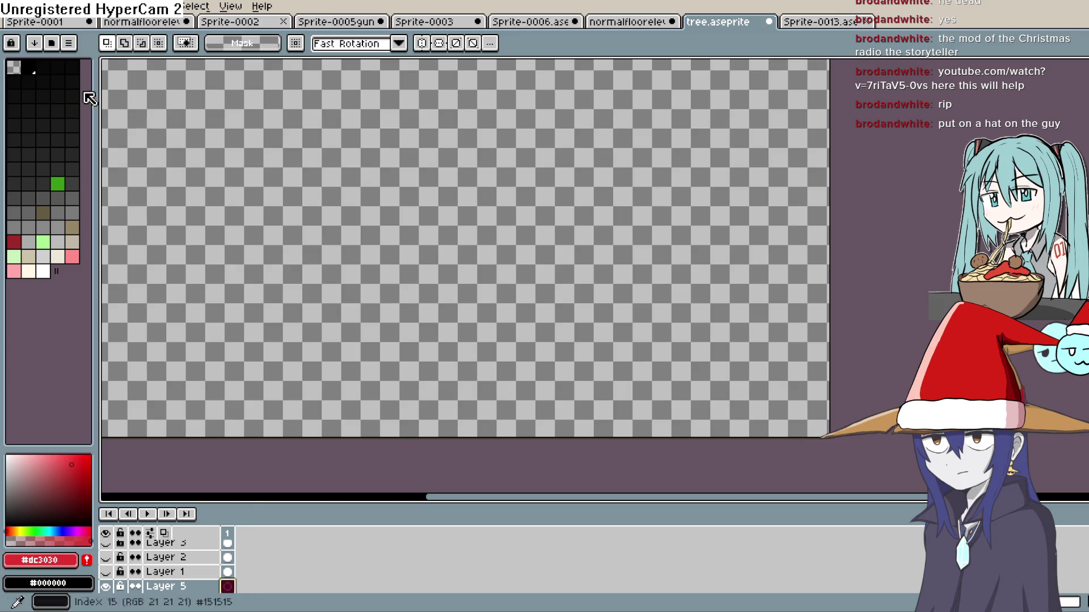
# - Undo a black pencil test stroke, then start a new sprite from the File menu
pyautogui.click(28, 68)
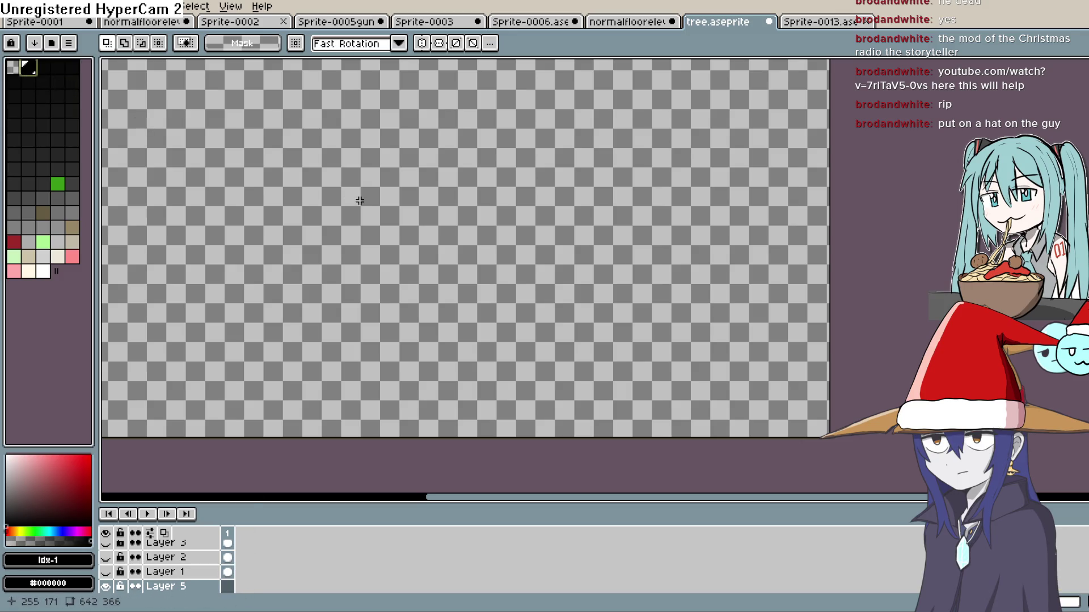
pyautogui.press('b')
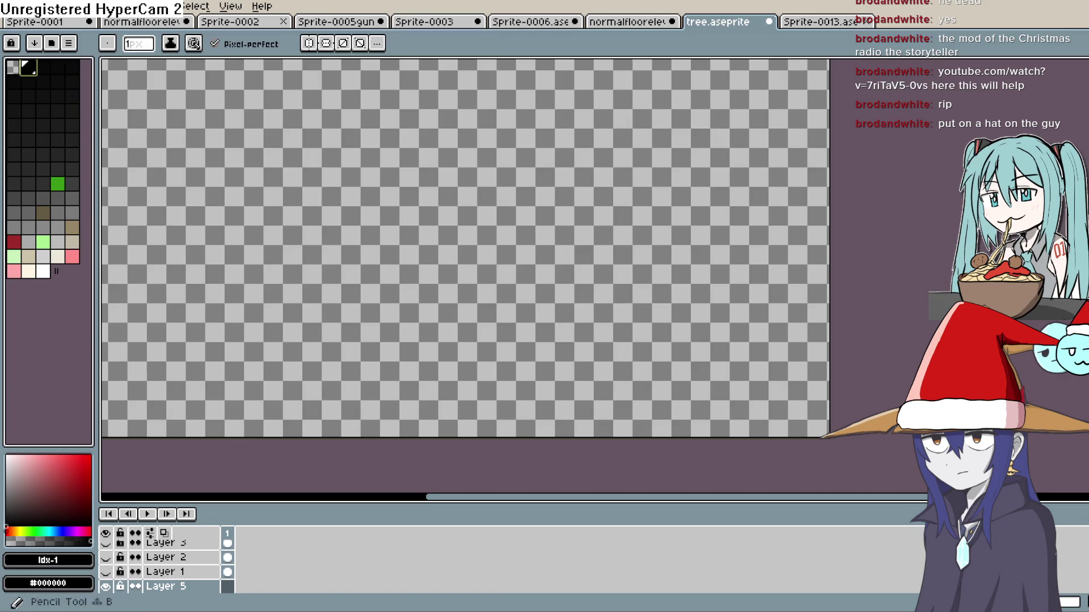
pyautogui.moveTo(410, 298)
pyautogui.mouseDown()
pyautogui.moveTo(413, 314)
pyautogui.moveTo(497, 318)
pyautogui.mouseUp()
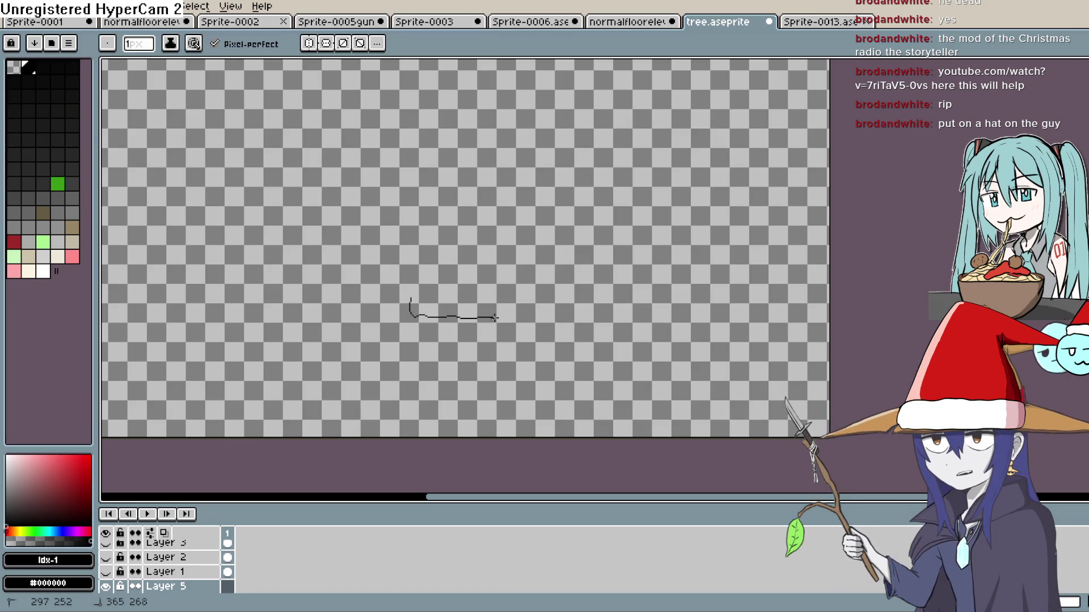
pyautogui.hotkey('ctrl', 'z')
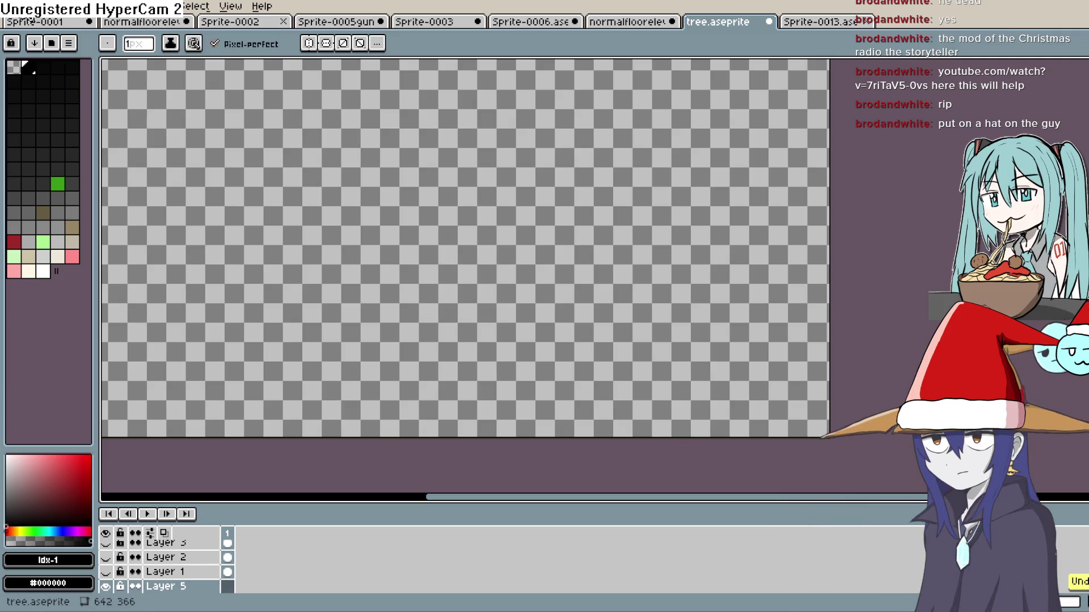
pyautogui.click(12, 6)
pyautogui.click(68, 30)
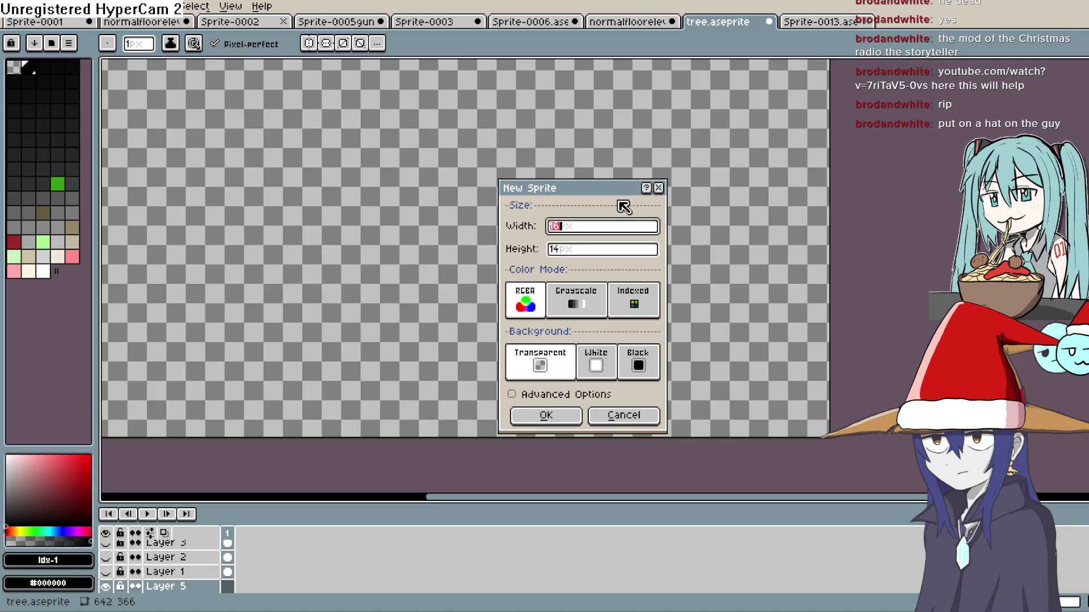
# - Create a new sprite with height 64 (64×64)
pyautogui.click(618, 254)
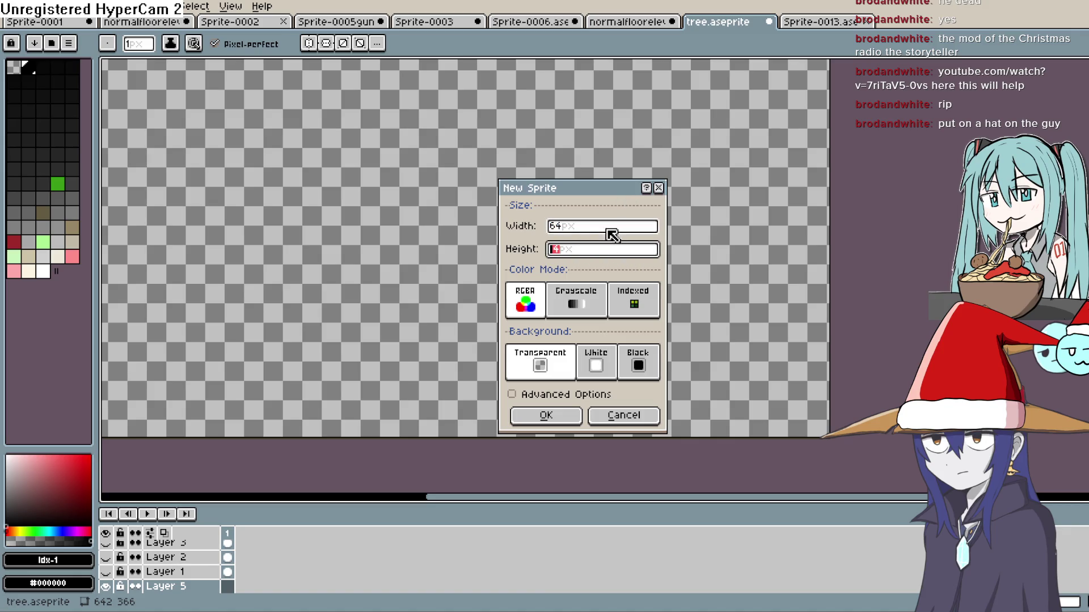
pyautogui.write('64')
pyautogui.click(553, 417)
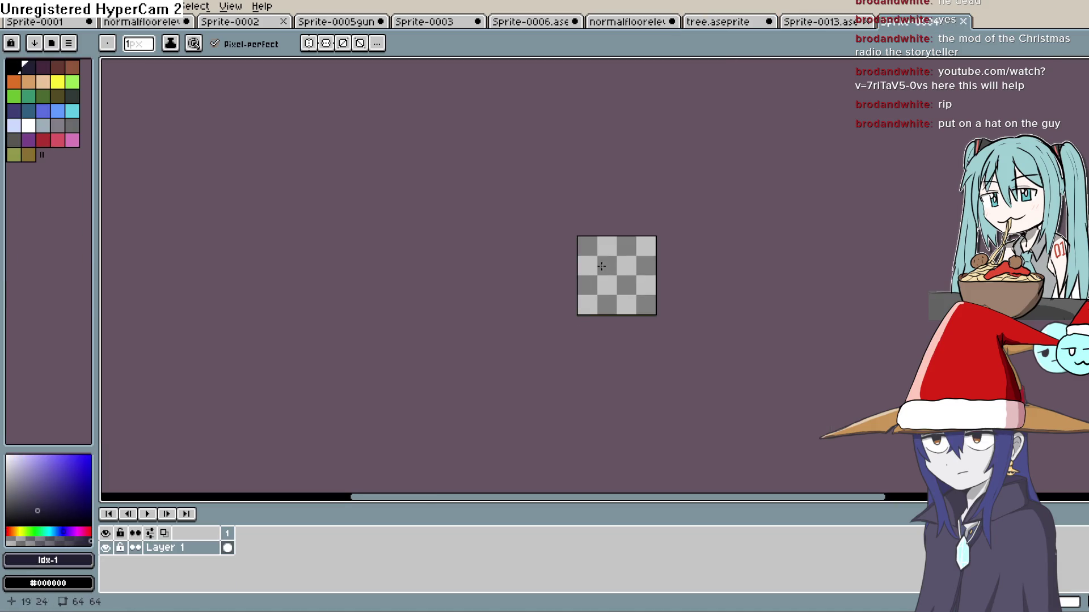
# - Outline the Santa hat's curved top, drooping tip and pom-pom in black
pyautogui.scroll(5, 618, 264)
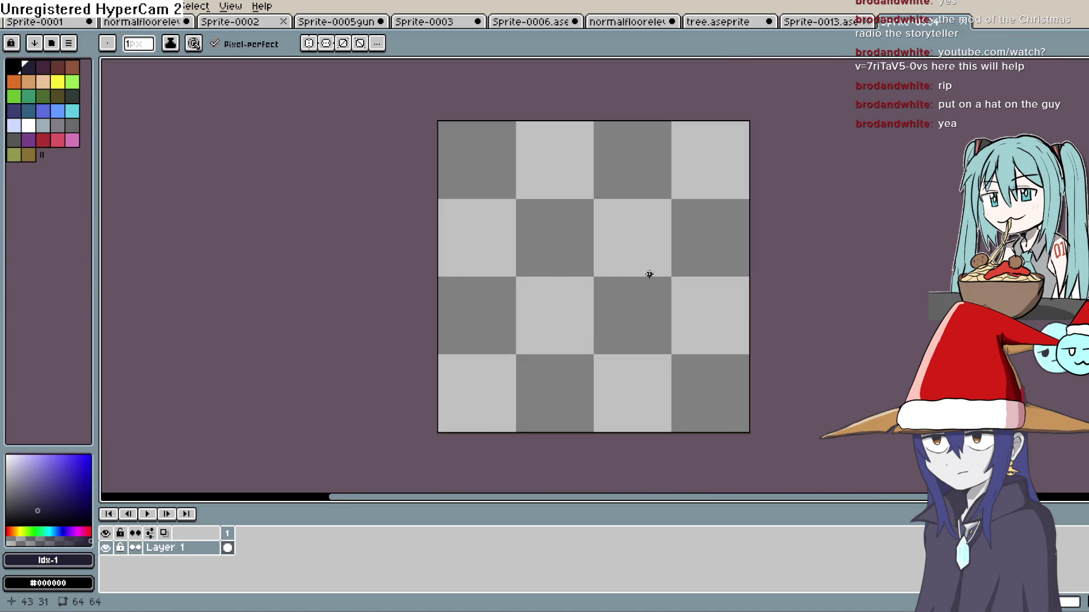
pyautogui.moveTo(437, 221); pyautogui.dragTo(437, 234)
pyautogui.moveTo(579, 244)
pyautogui.mouseDown()
pyautogui.moveTo(640, 212)
pyautogui.moveTo(554, 187)
pyautogui.moveTo(436, 227)
pyautogui.moveTo(654, 240)
pyautogui.mouseUp()
pyautogui.hotkey('ctrl', 'z')
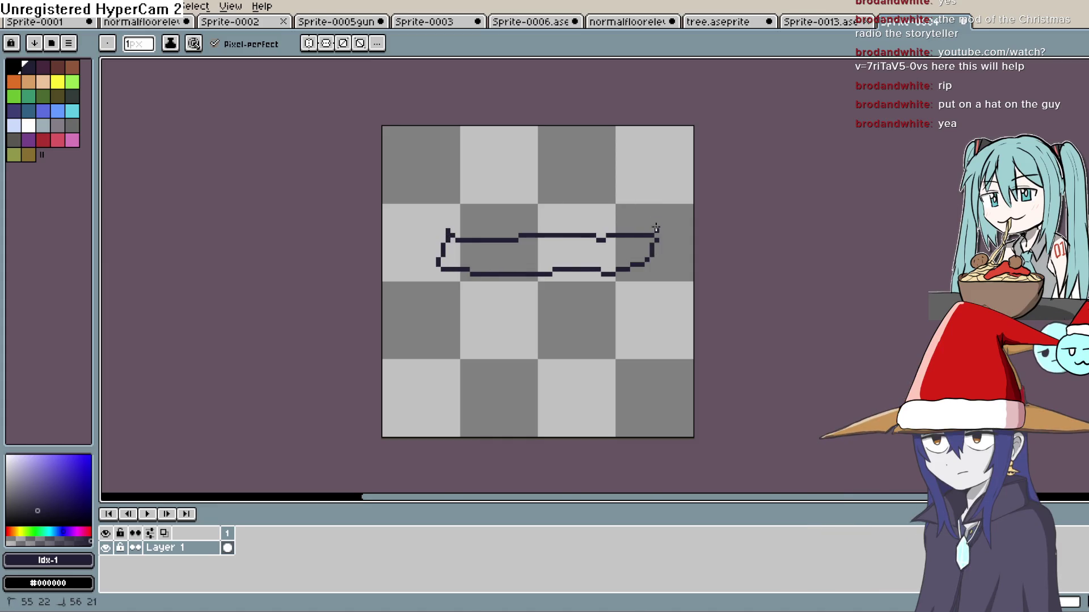
pyautogui.moveTo(504, 144); pyautogui.dragTo(413, 212)
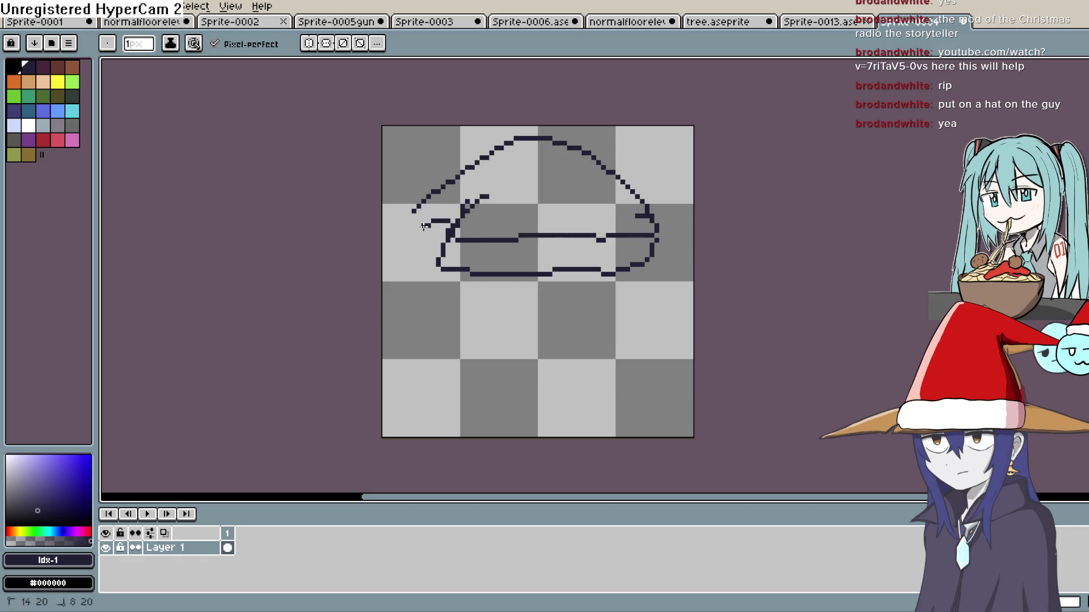
pyautogui.moveTo(413, 213)
pyautogui.mouseDown()
pyautogui.moveTo(404, 264)
pyautogui.moveTo(414, 264)
pyautogui.mouseUp()
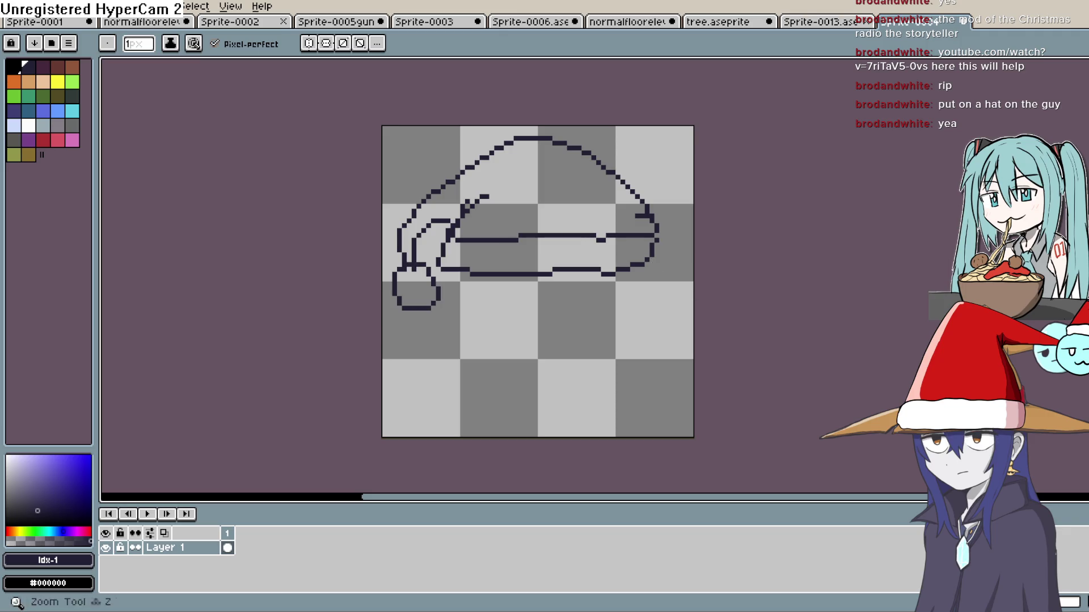
# - Fill the hat's upper body with a slightly darker red
pyautogui.click(43, 139)
pyautogui.click(61, 471)
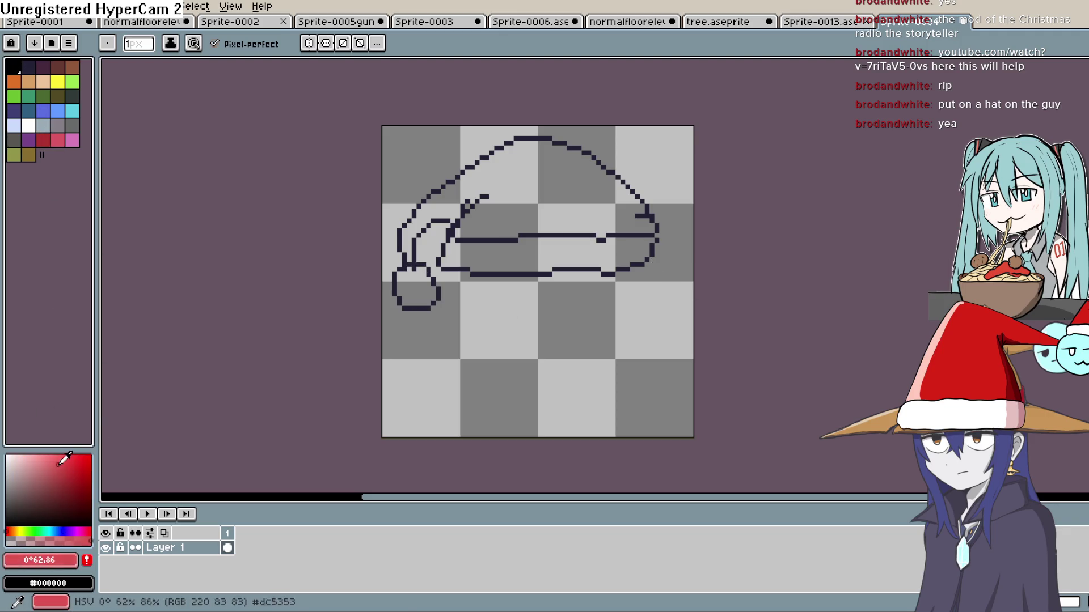
pyautogui.click(56, 474)
pyautogui.hotkey('shift', 'g')
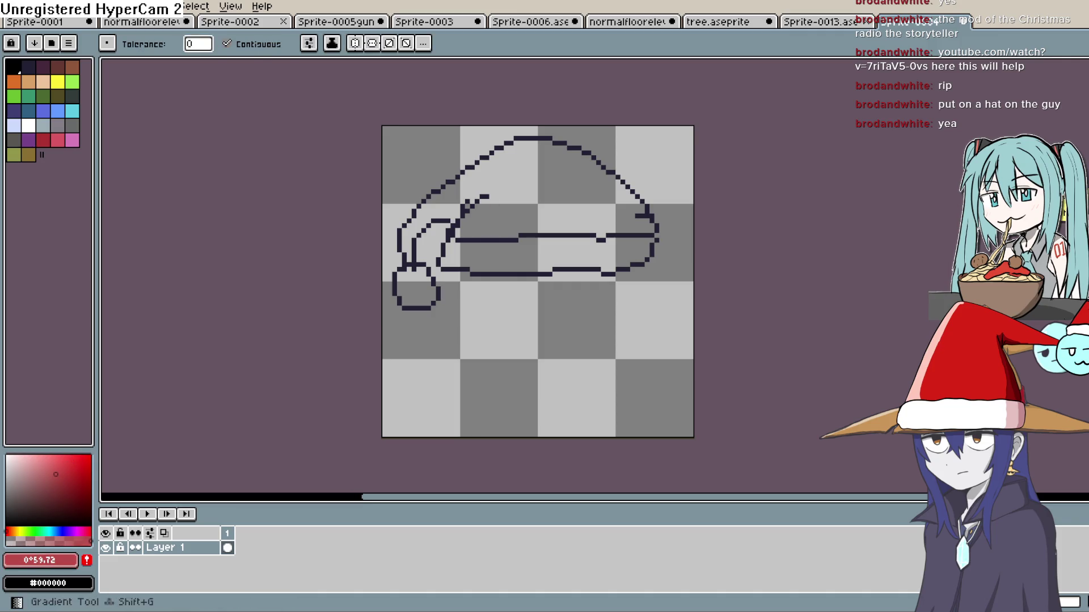
pyautogui.click(594, 212)
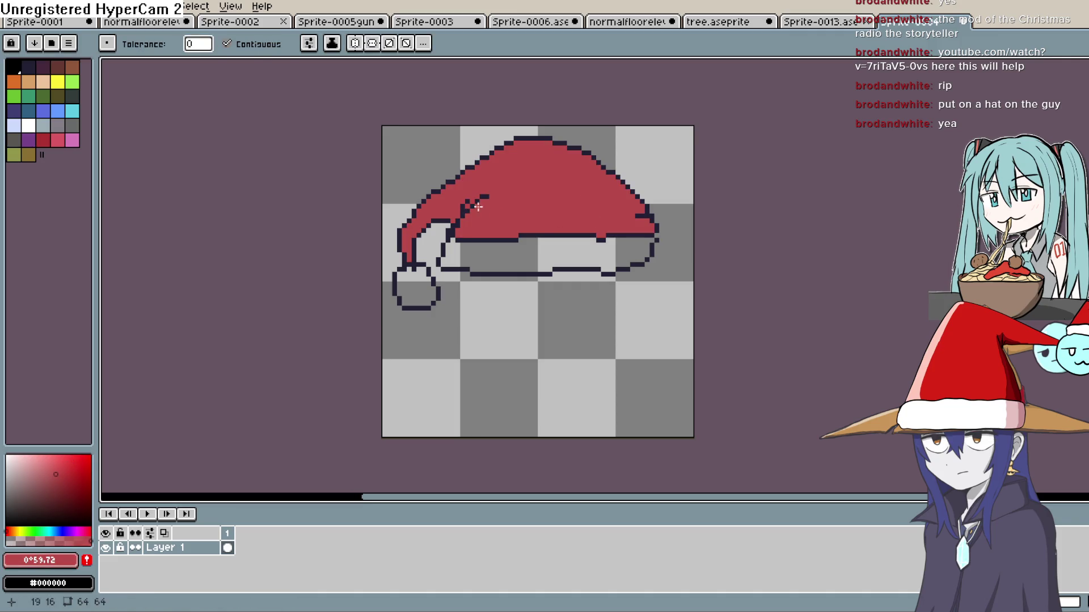
# - Fill the brim and pom-pom white and shade the brim's left end light grey
pyautogui.click(7, 456)
pyautogui.click(498, 255)
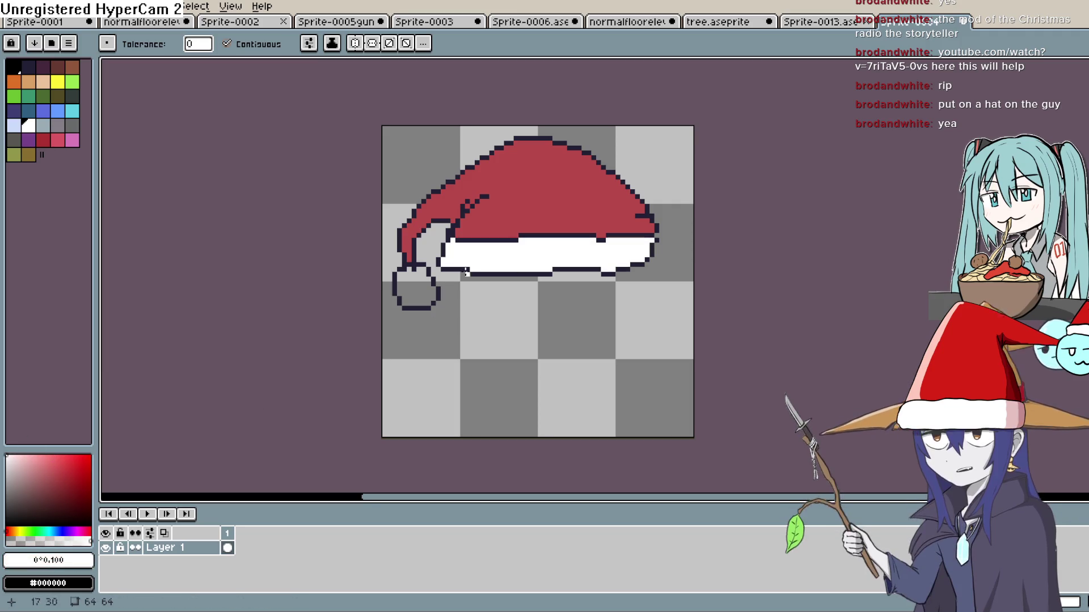
pyautogui.click(416, 290)
pyautogui.click(9, 473)
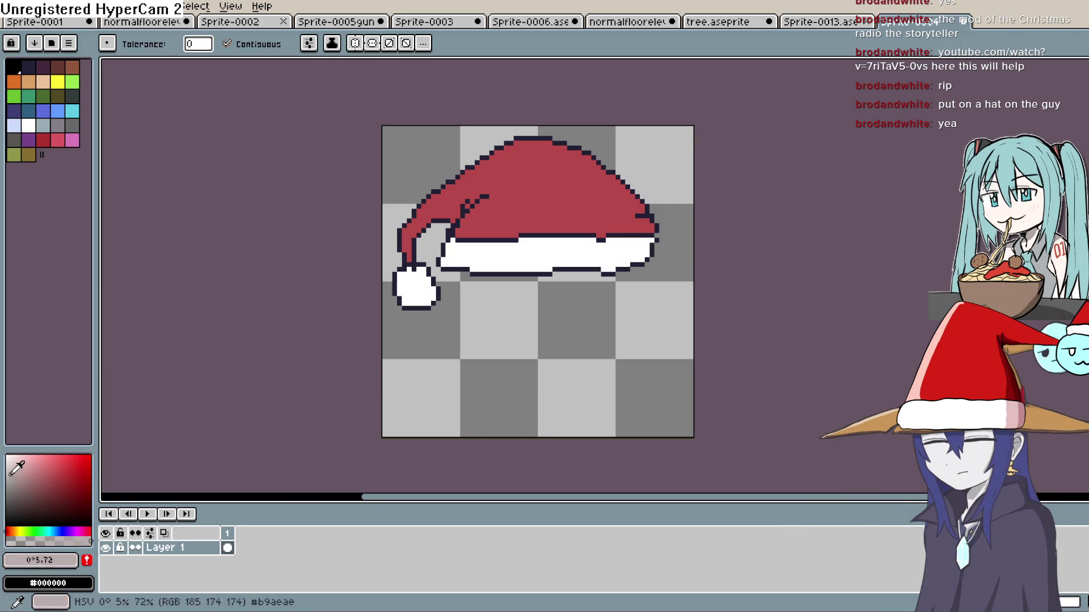
pyautogui.press('b')
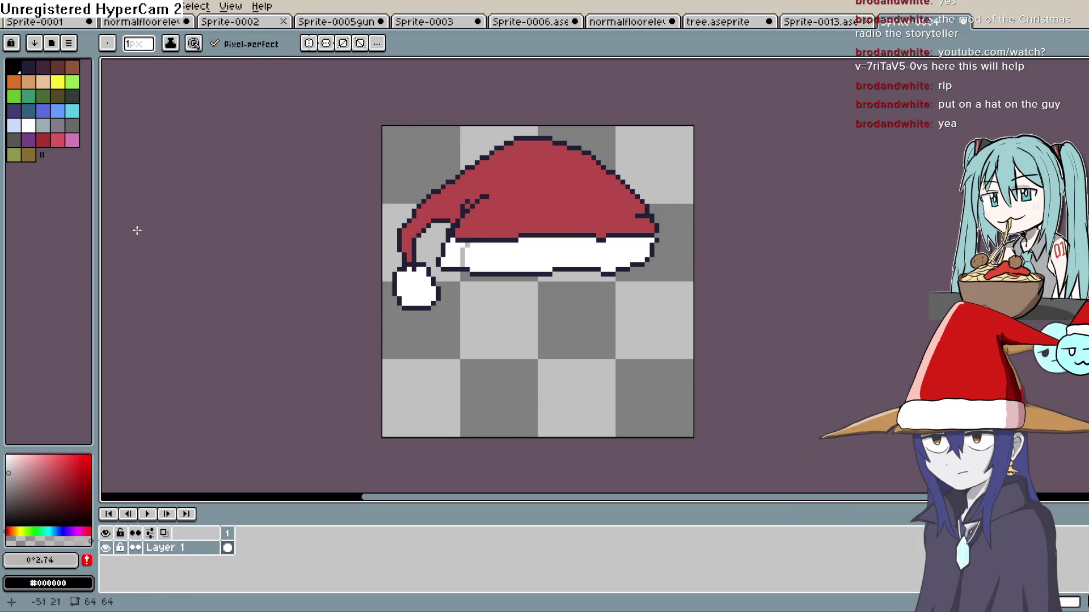
pyautogui.hotkey('shift', 'g')
pyautogui.moveTo(448, 251); pyautogui.dragTo(462, 261)
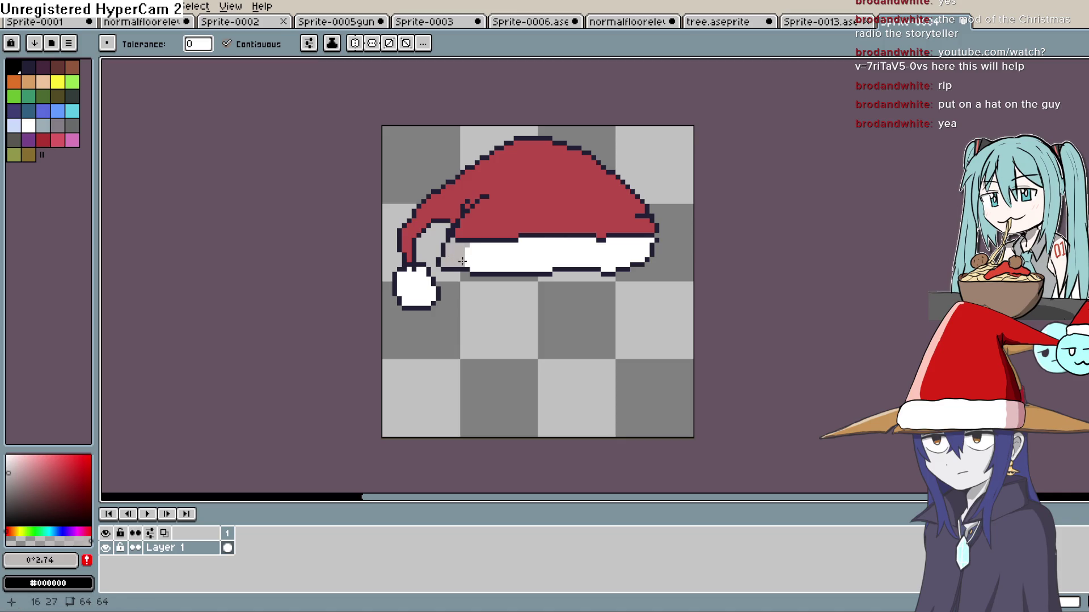
# - Draw straight darker-red shading lines near the hat's folded tip
pyautogui.press('i')
pyautogui.click(64, 478)
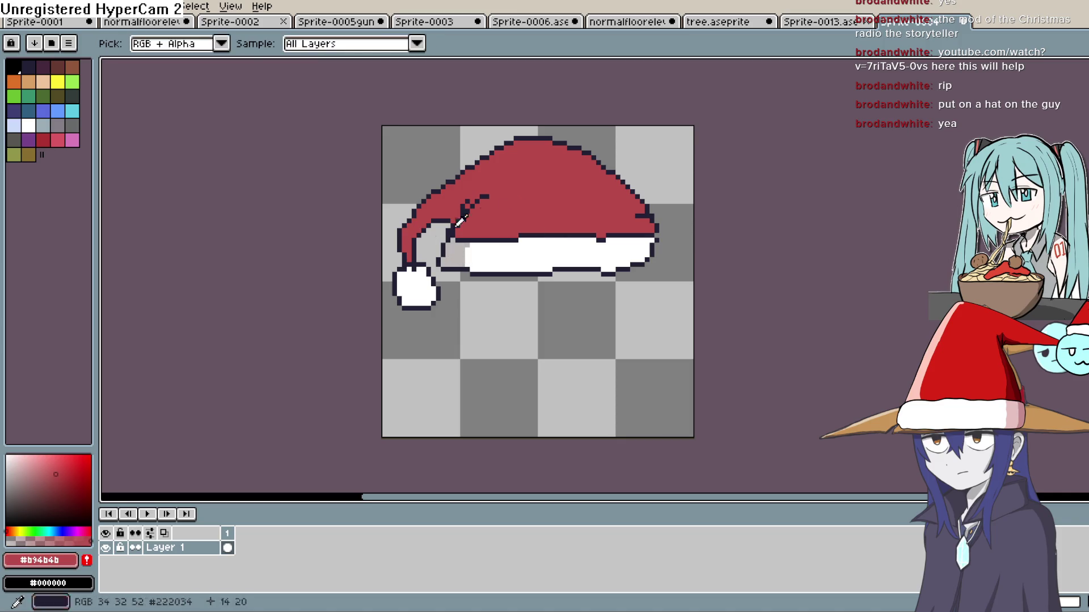
pyautogui.click(60, 488)
pyautogui.press('b')
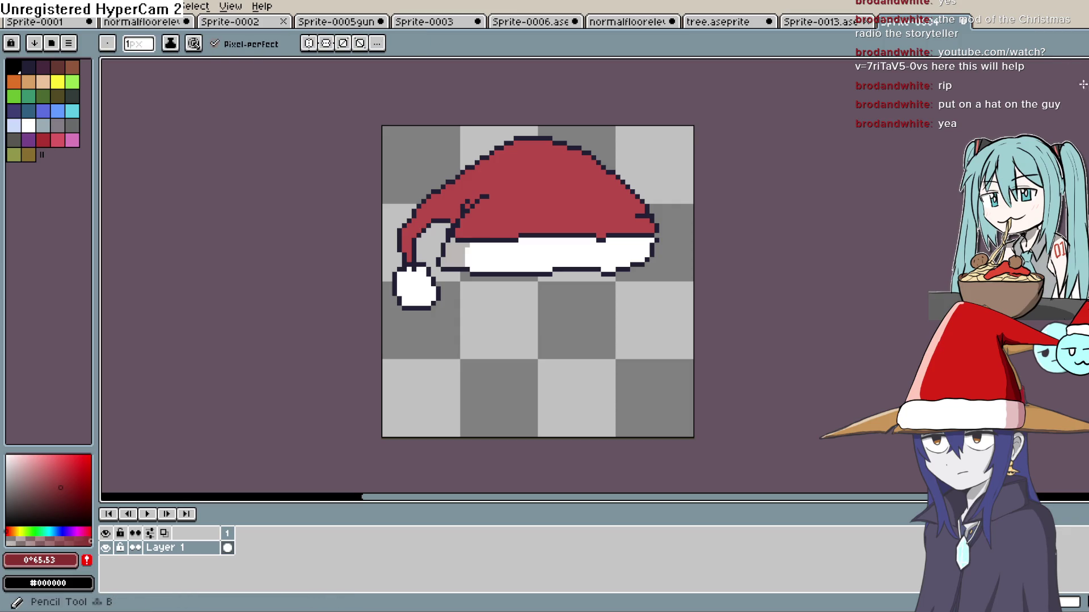
pyautogui.press('shift')
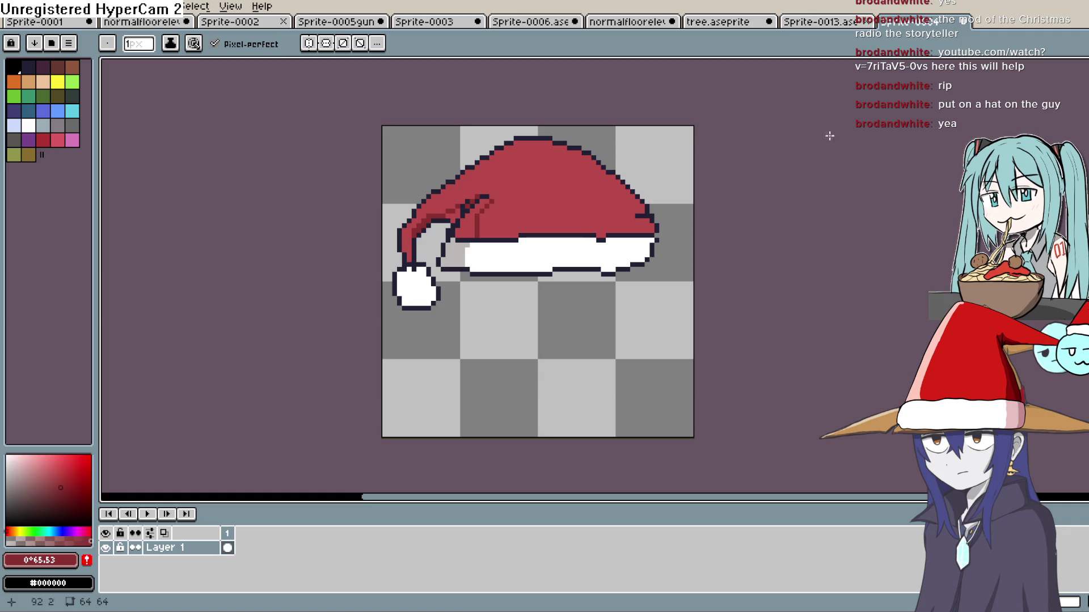
pyautogui.press('g')
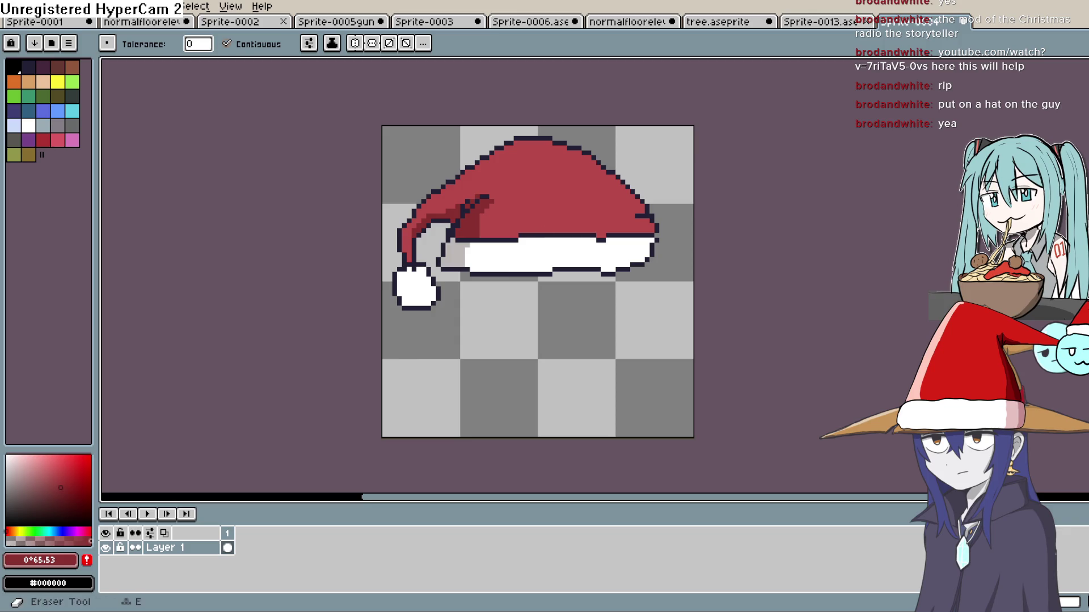
# - Extend the light grey shading down the pom-pom
pyautogui.press('i')
pyautogui.click(658, 154)
pyautogui.press('b')
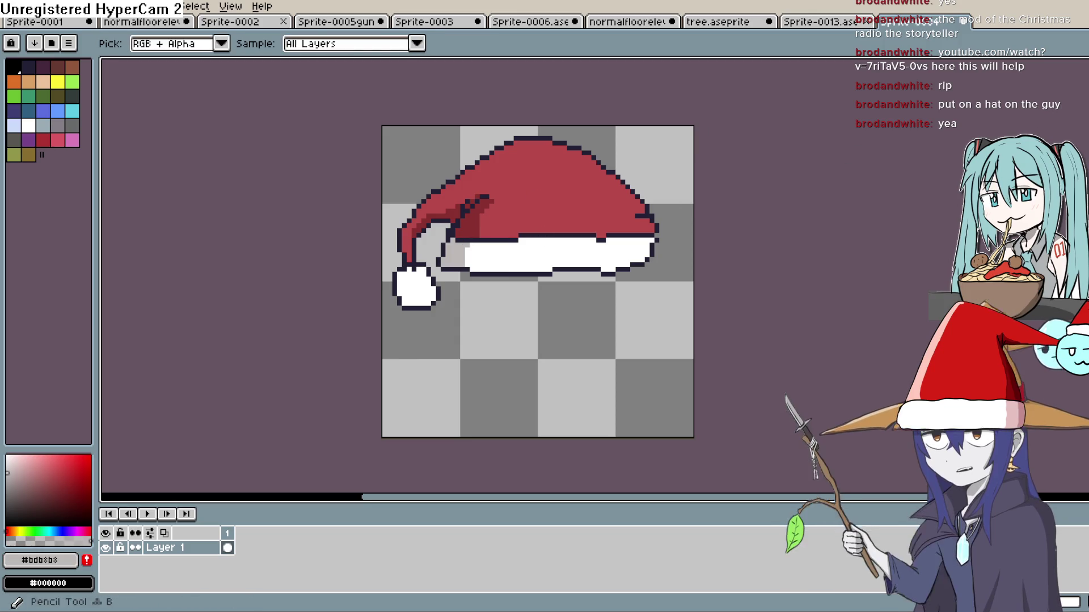
pyautogui.moveTo(424, 292); pyautogui.dragTo(426, 305)
pyautogui.press('g')
pyautogui.hotkey('shift', 'g')
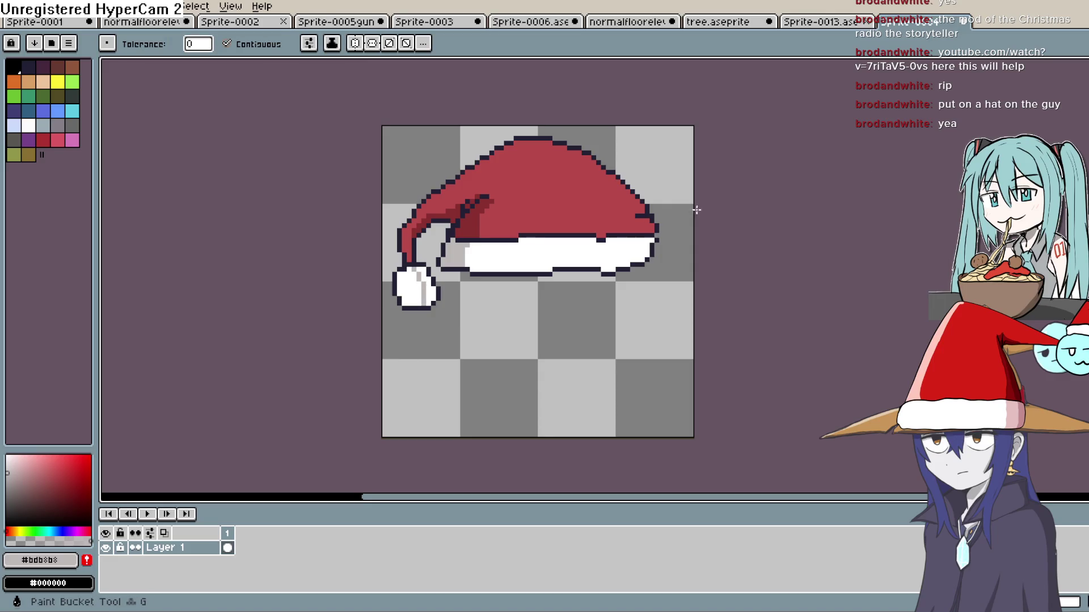
# - Sample the hat's red and choose a light pink for highlights
pyautogui.scroll(-3, 596, 244)
pyautogui.scroll(2, 721, 230)
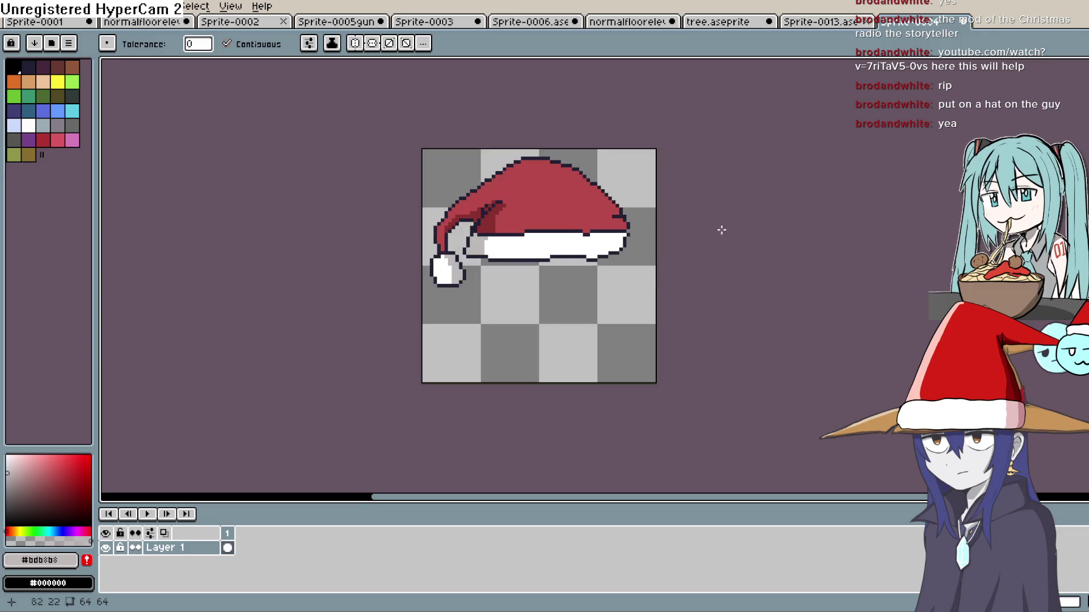
pyautogui.scroll(2, 721, 230)
pyautogui.press('i')
pyautogui.click(535, 209)
pyautogui.moveTo(39, 473); pyautogui.dragTo(36, 455)
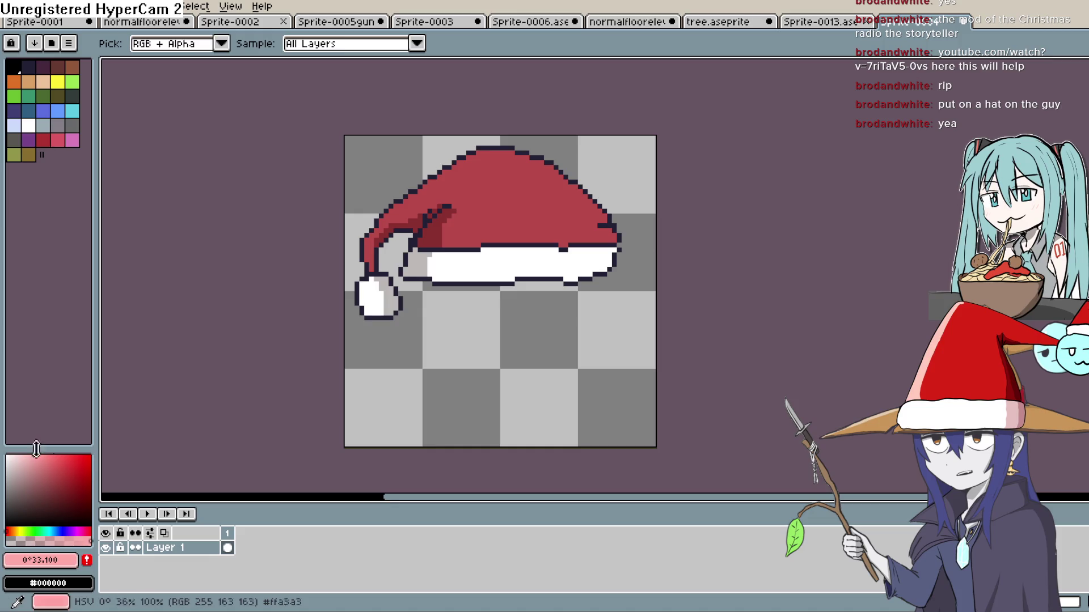
pyautogui.press('b')
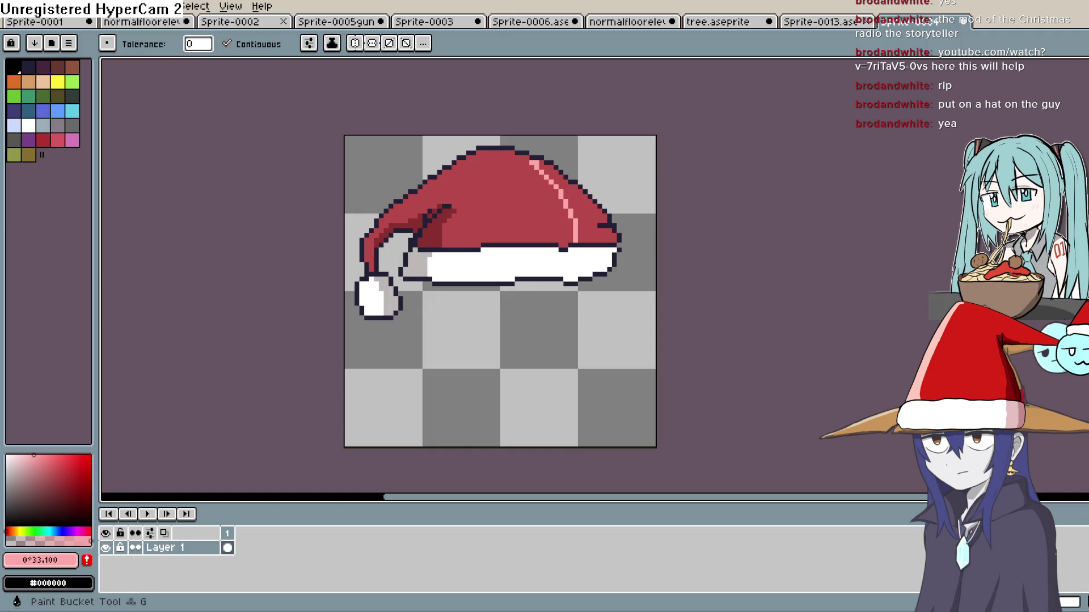
# - Draw a light-pink highlight on the hat's right side and fill the strip beside it
pyautogui.hotkey('ctrl', 'z')
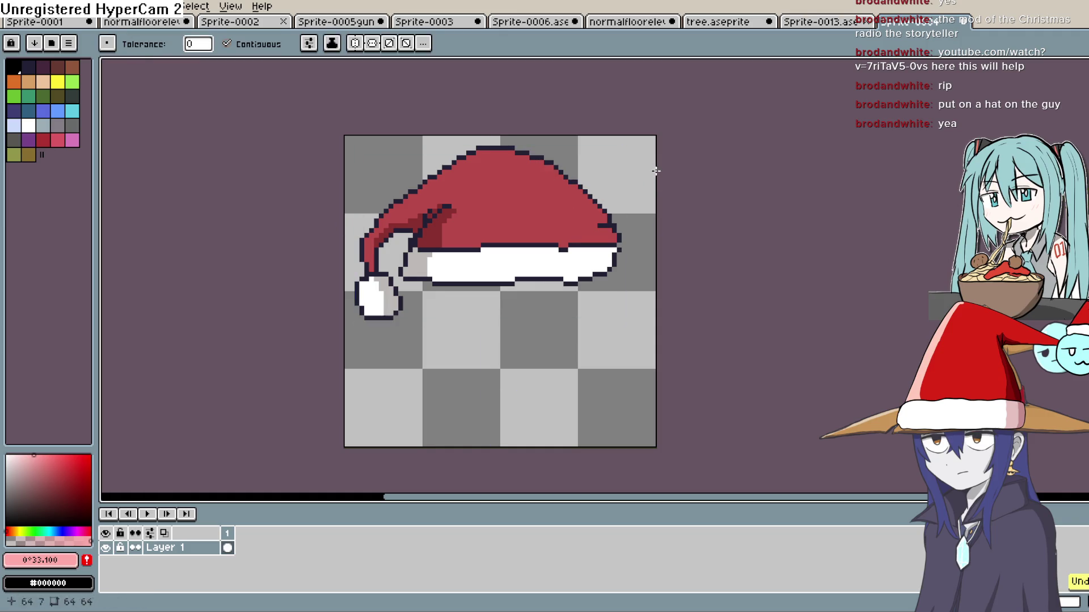
pyautogui.moveTo(545, 165); pyautogui.dragTo(583, 212)
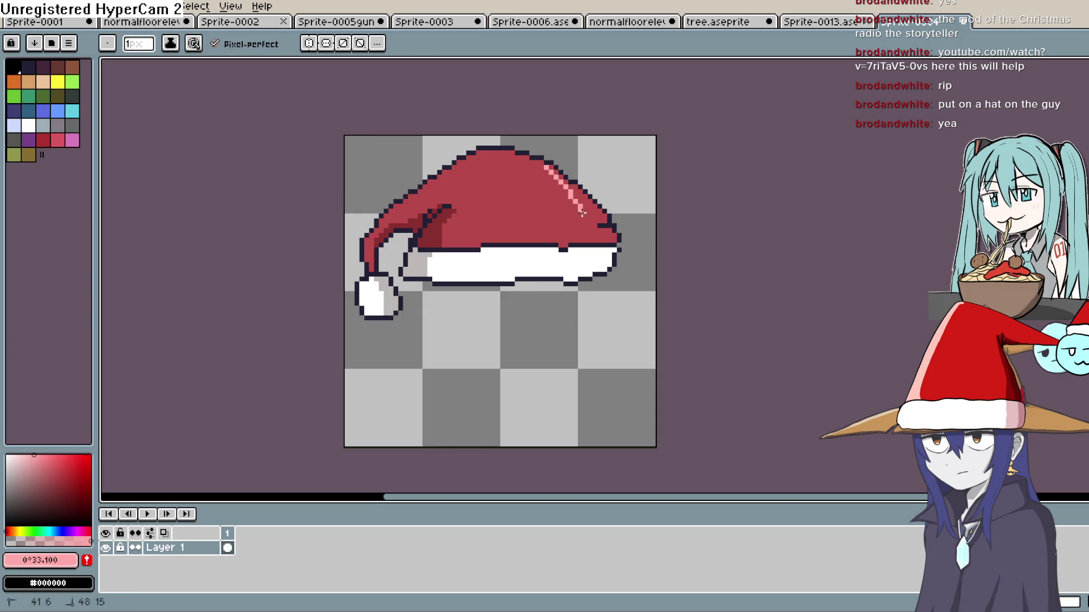
pyautogui.press('g')
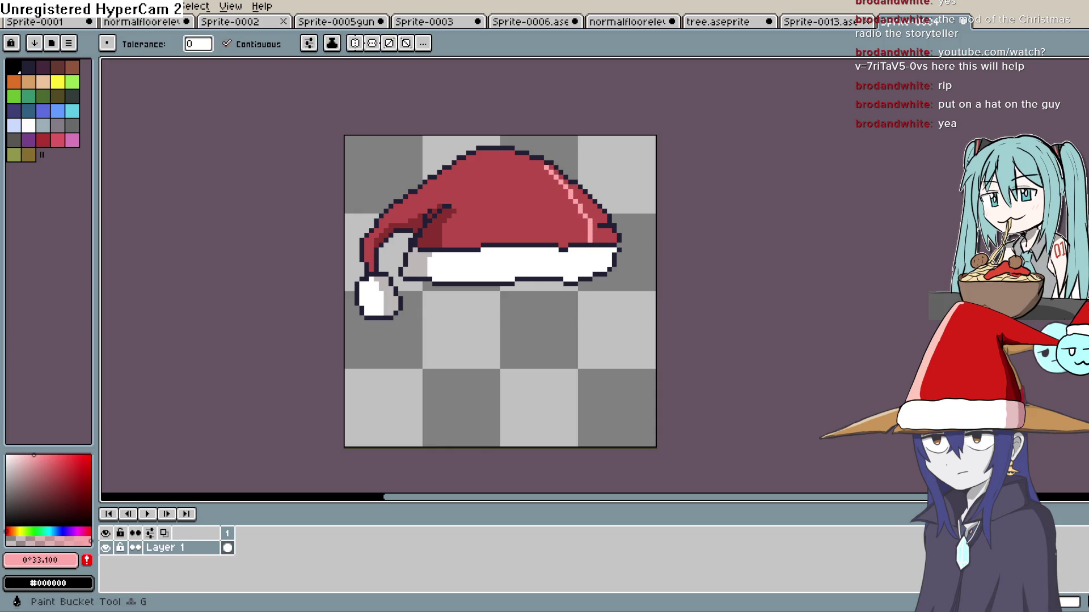
pyautogui.click(601, 232)
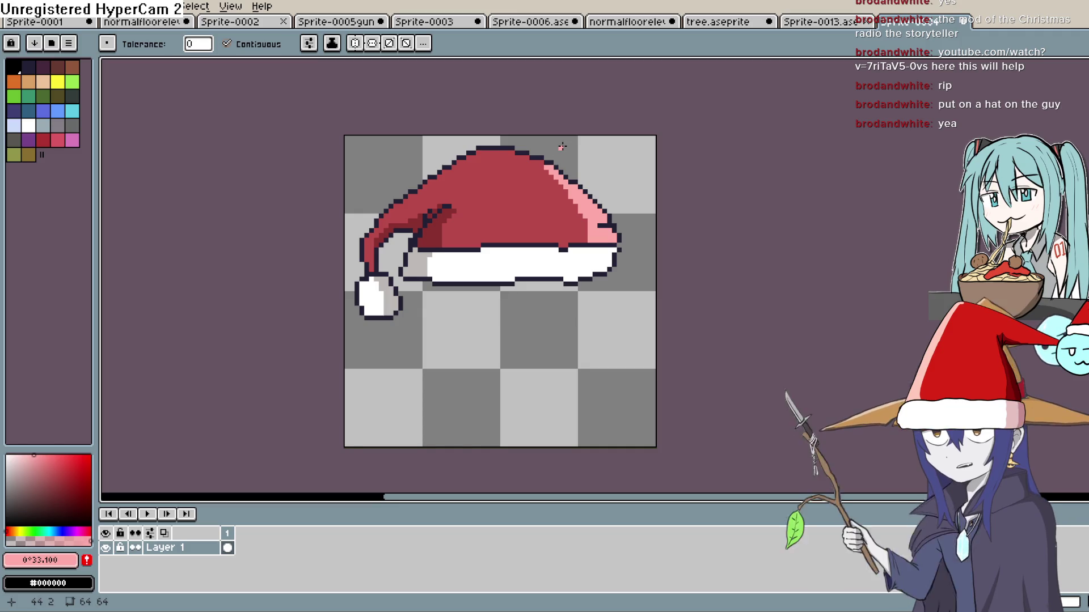
pyautogui.scroll(-1, 562, 146)
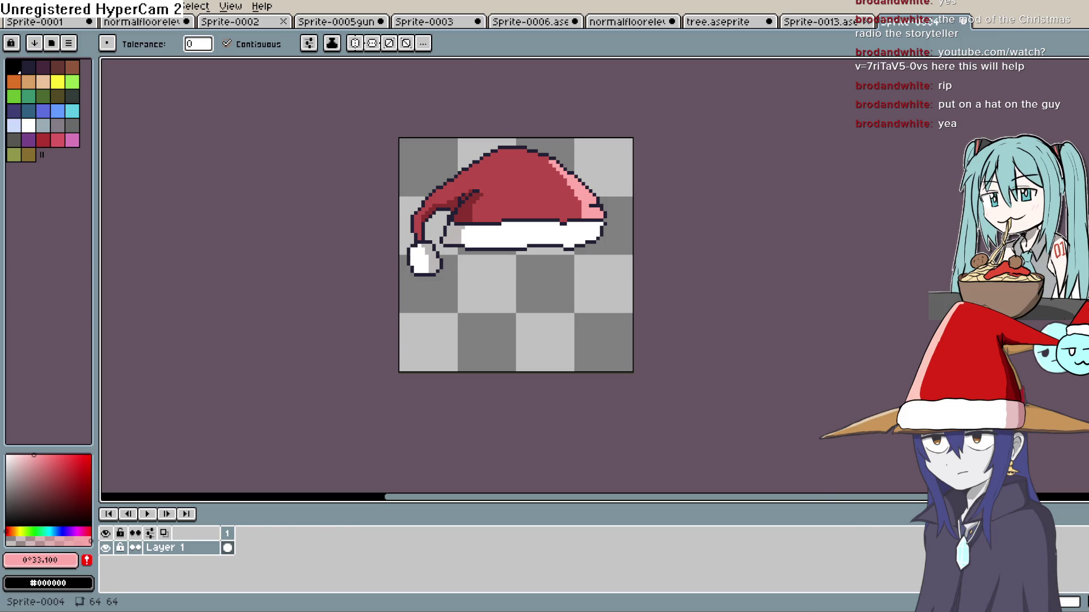
pyautogui.click(17, 7)
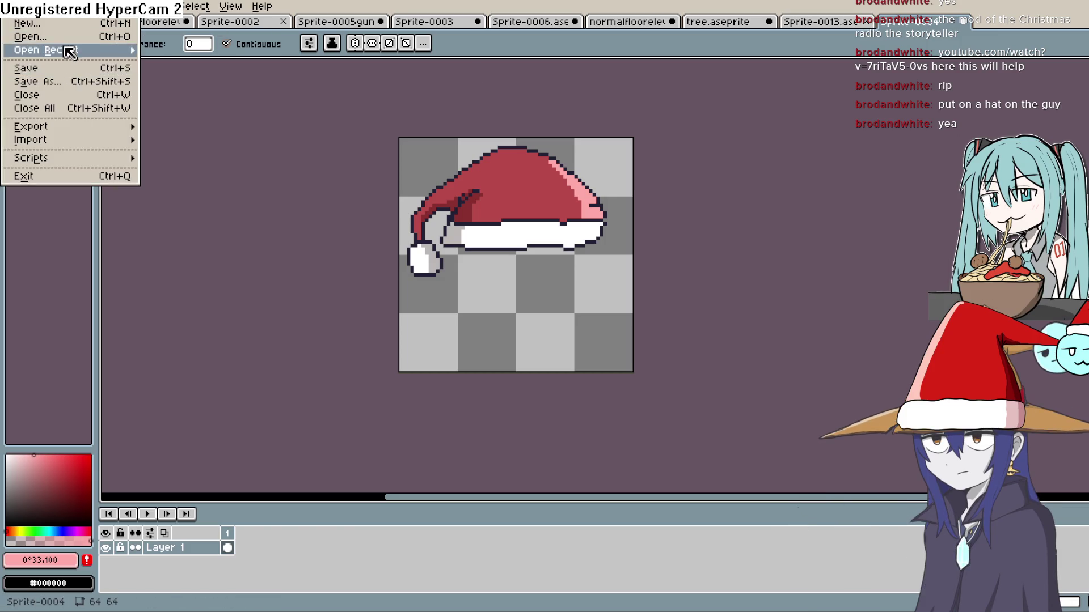
# - Export the Santa hat as a sprite sheet named hat.png, then return to Construct 3
pyautogui.moveTo(73, 127)
pyautogui.click(202, 142)
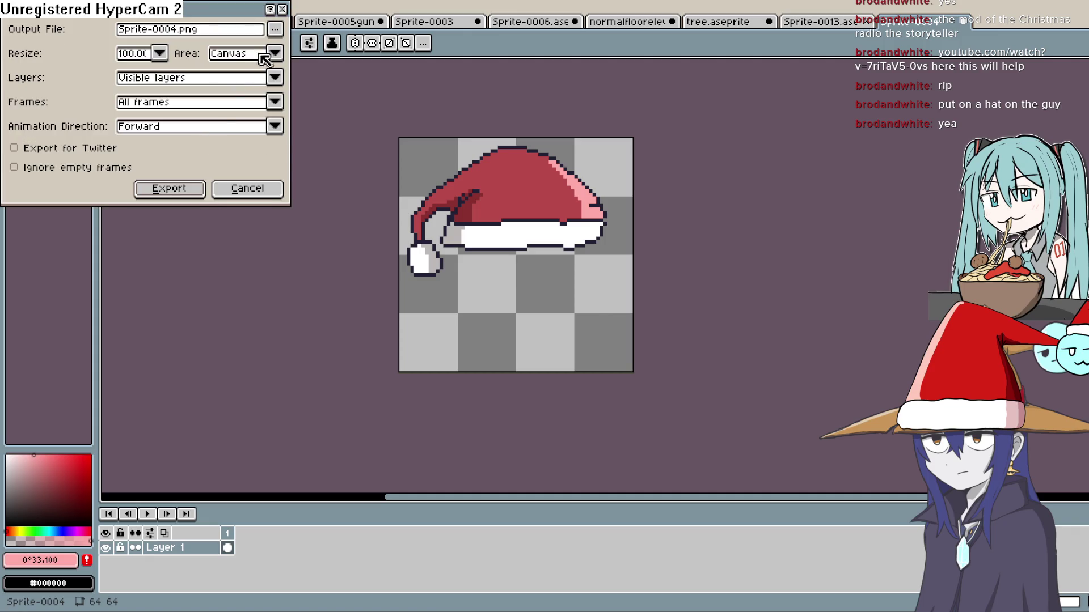
pyautogui.click(275, 30)
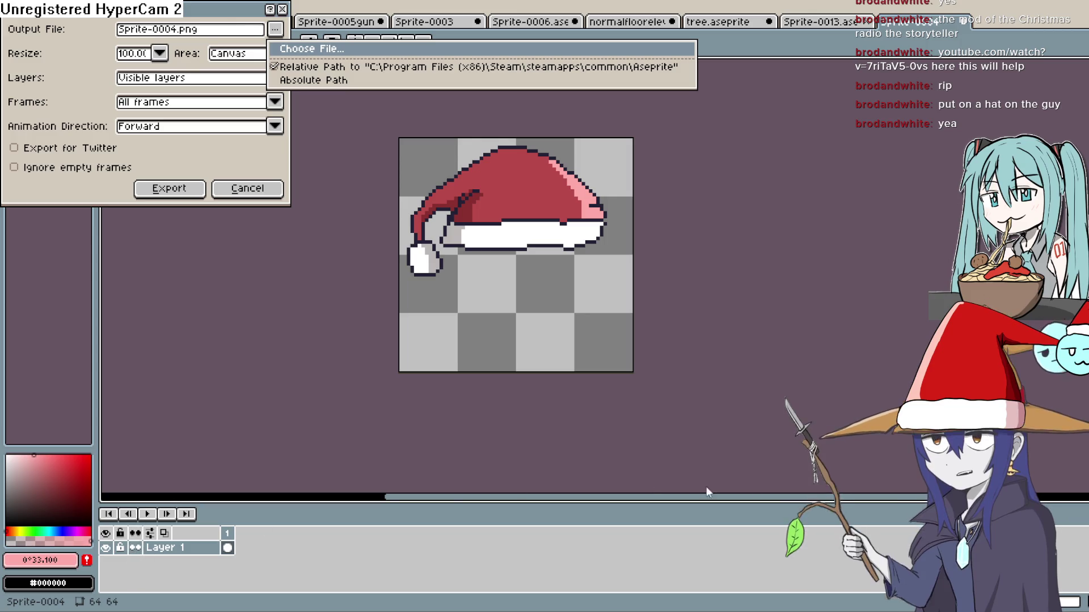
pyautogui.press('Return')
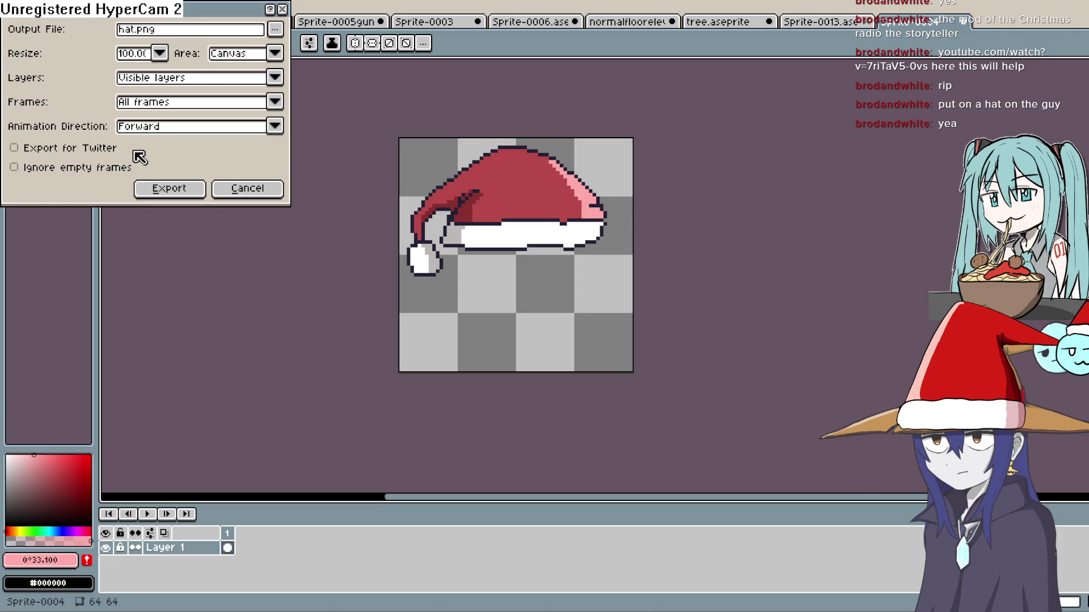
pyautogui.click(169, 188)
pyautogui.hotkey('alt', 'Tab')
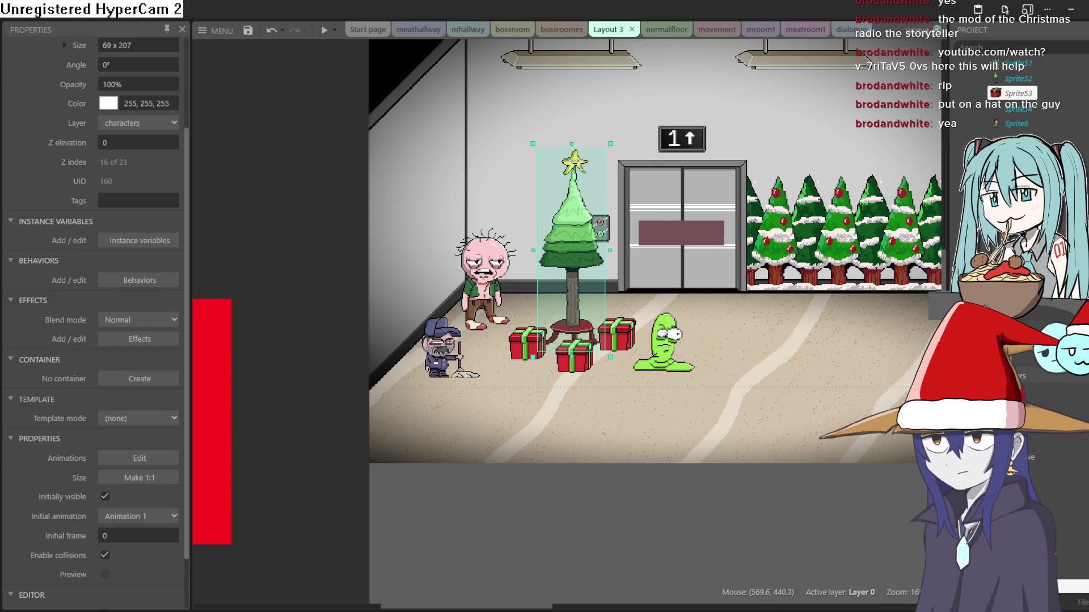
# - Insert a new Sprite object in Layout 3 loaded with the hat.png image
pyautogui.doubleClick(276, 219)
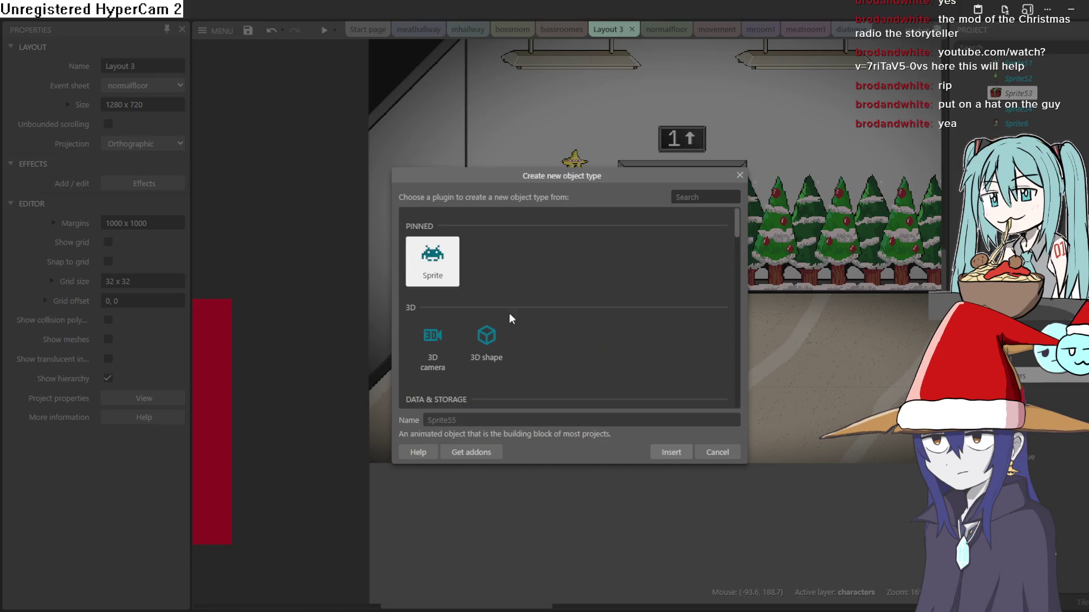
pyautogui.click(669, 452)
pyautogui.click(241, 212)
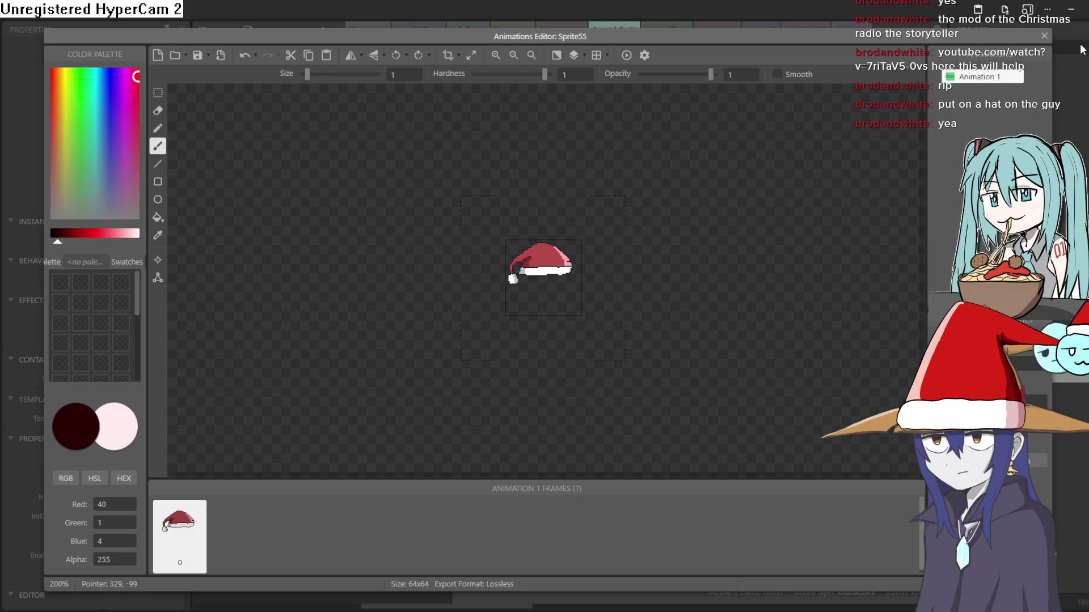
pyautogui.click(1044, 35)
# - Place the Santa hat on the pink zombie's head and a copy on the green worm's
pyautogui.moveTo(287, 200)
pyautogui.mouseDown()
pyautogui.moveTo(414, 193)
pyautogui.moveTo(560, 230)
pyautogui.moveTo(560, 242)
pyautogui.mouseUp()
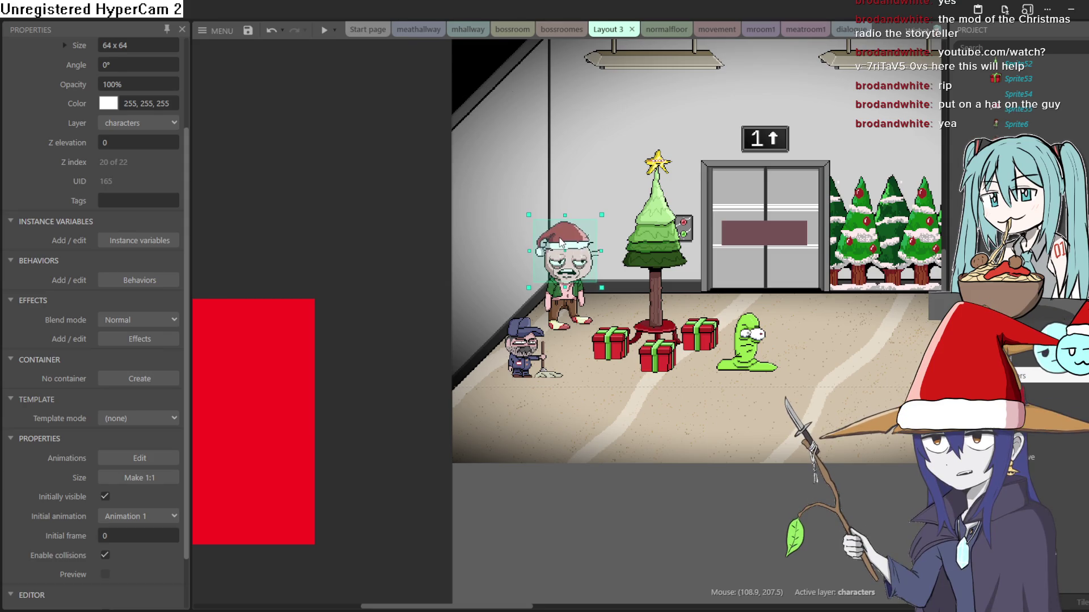
pyautogui.moveTo(275, 199); pyautogui.dragTo(221, 192)
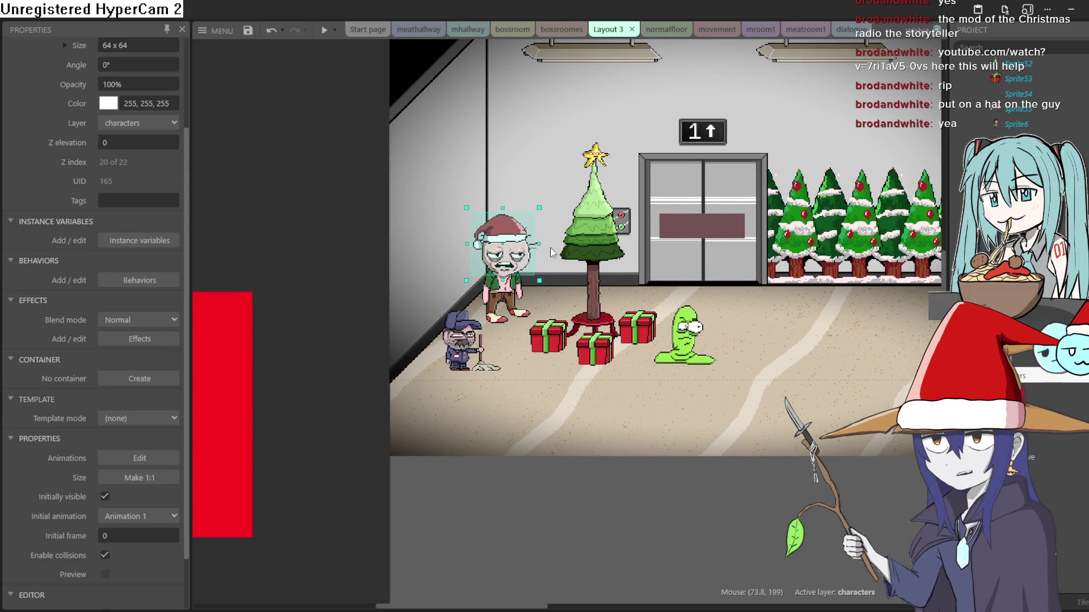
pyautogui.scroll(3, 550, 252)
pyautogui.keyDown('ctrl'); pyautogui.moveTo(499, 227); pyautogui.dragTo(832, 359); pyautogui.keyUp('ctrl')
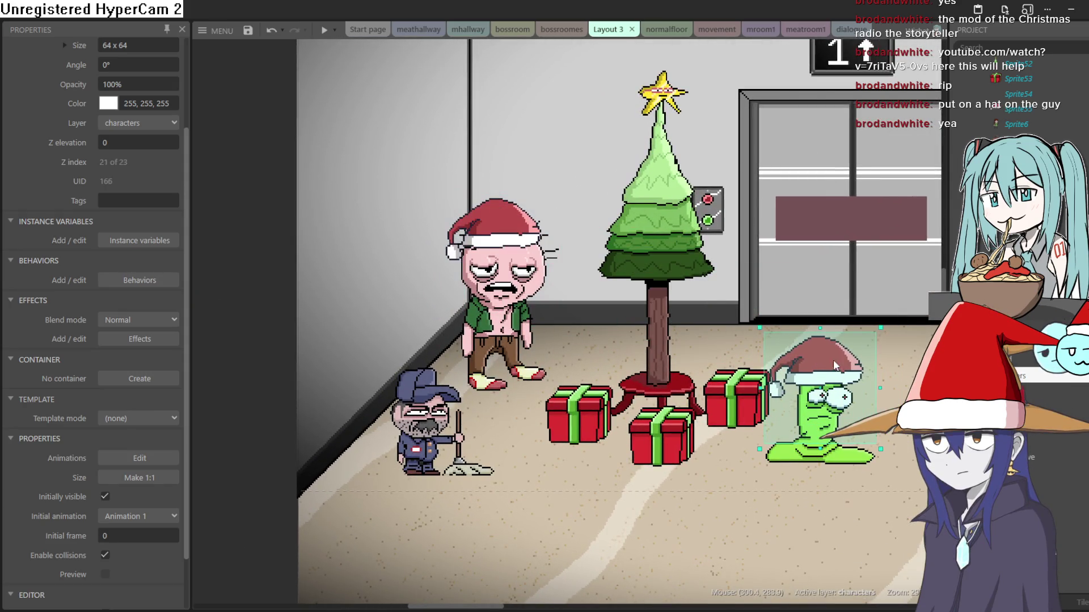
pyautogui.scroll(-5, 659, 310)
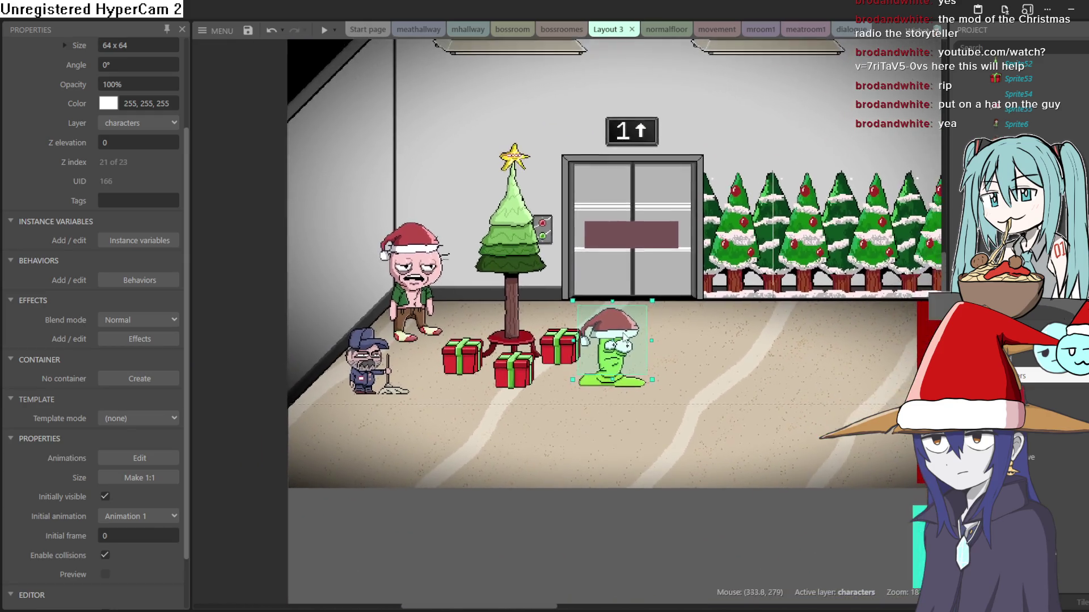
pyautogui.moveTo(623, 339); pyautogui.dragTo(624, 337)
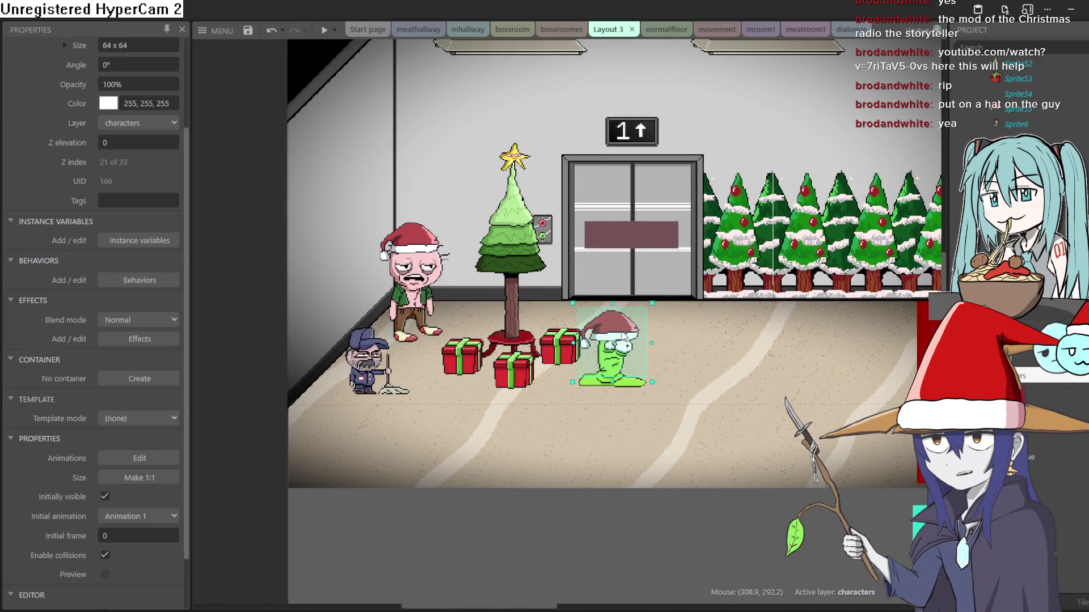
pyautogui.click(322, 29)
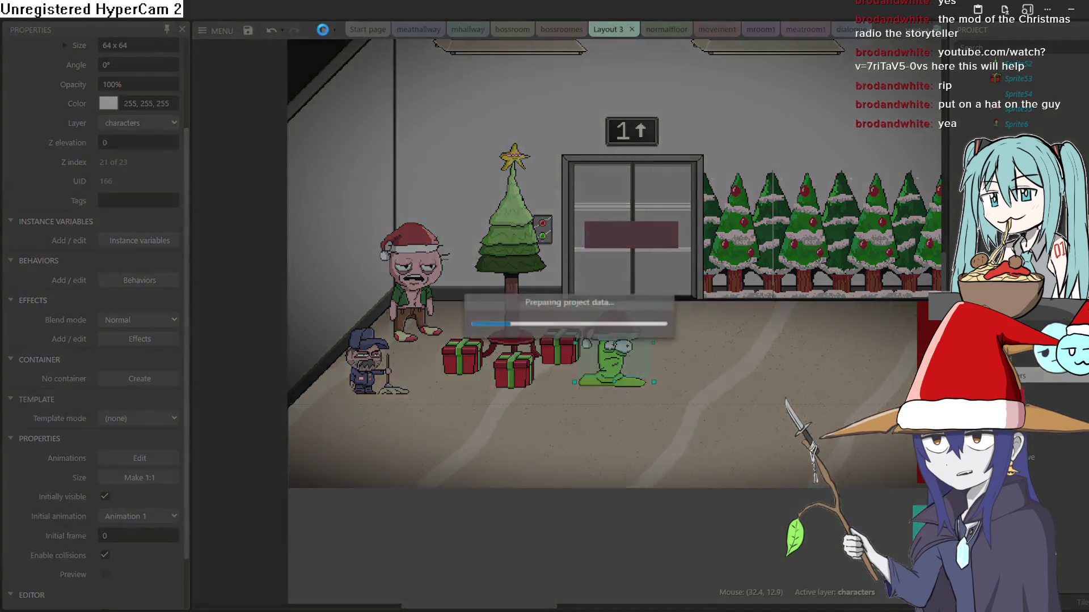
# - Walk the player left through the lobby preview, then return to the layout
pyautogui.press('Left')
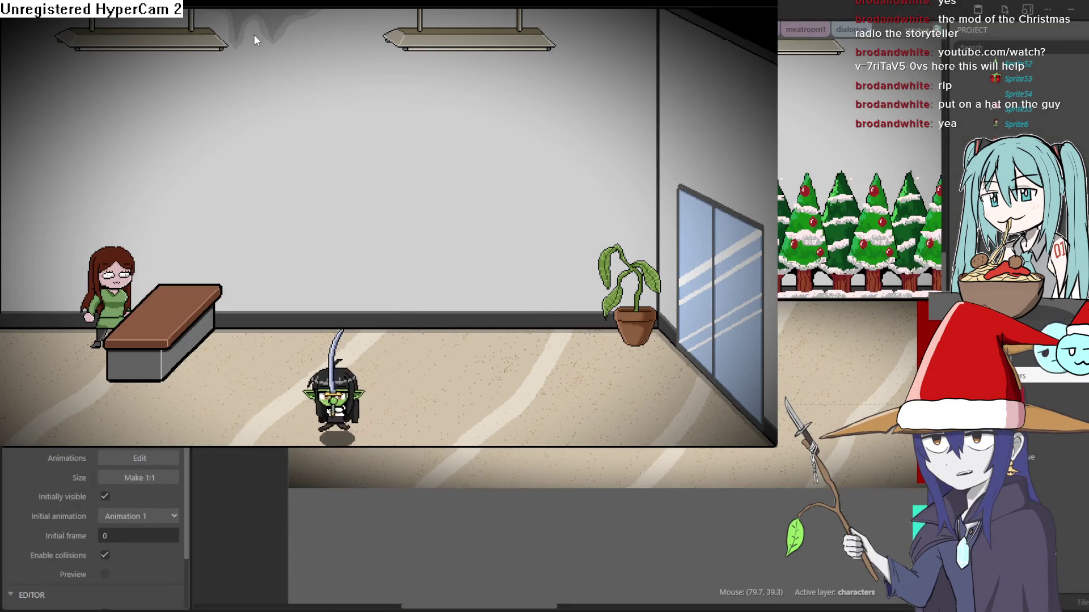
pyautogui.press('Left')
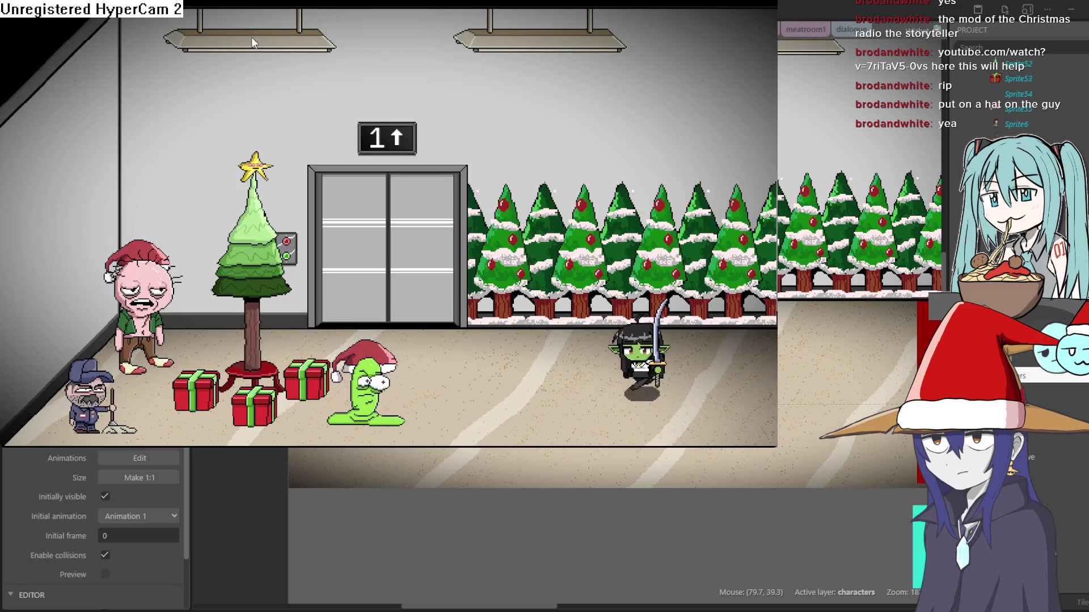
pyautogui.click(1008, 72)
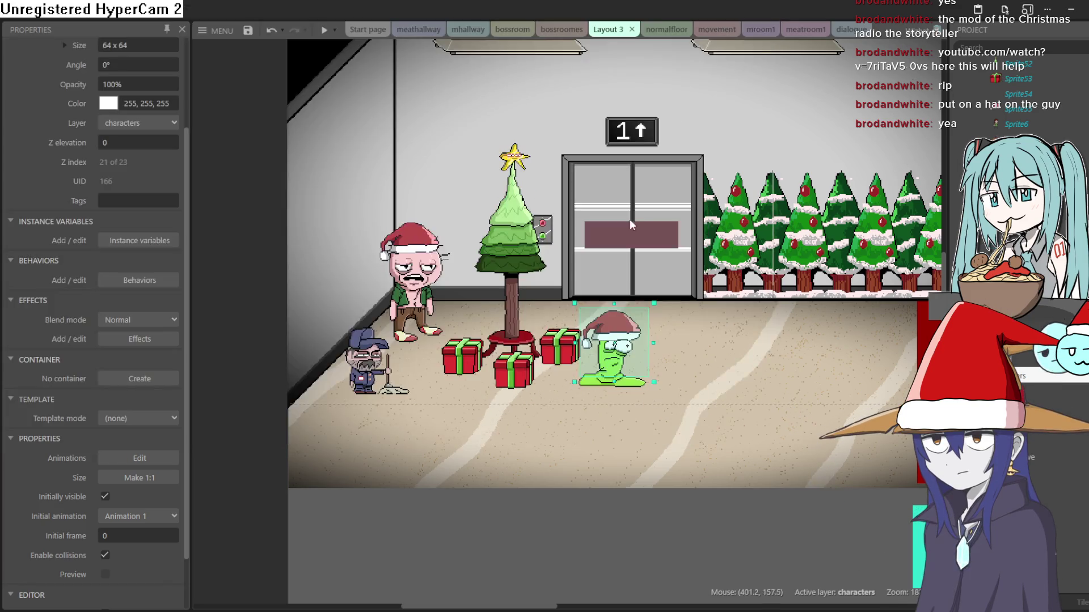
# - Move the green worm's Santa hat onto the sword layer
pyautogui.click(403, 230)
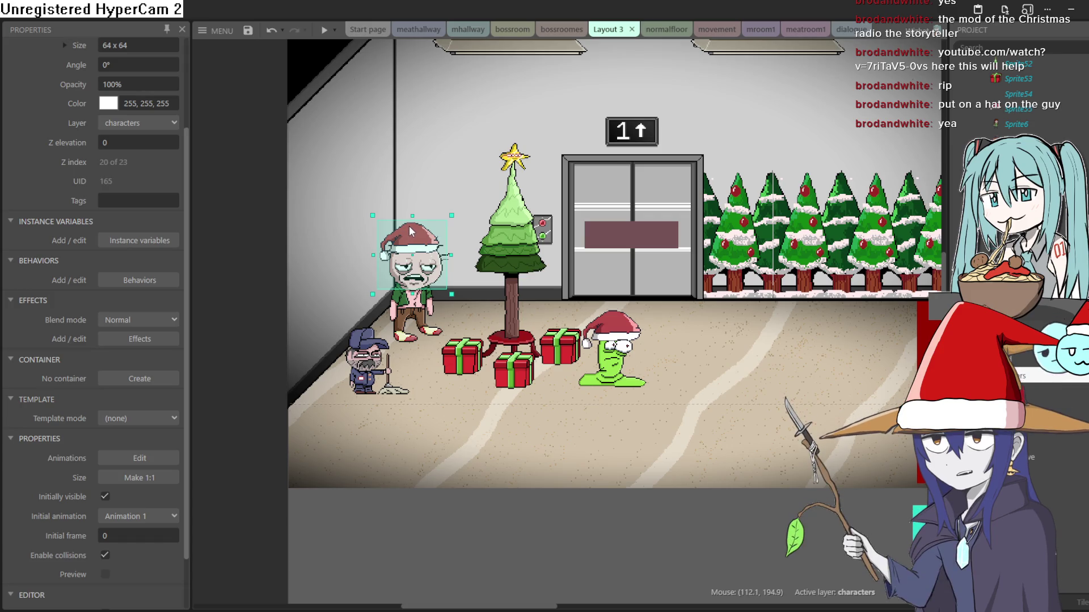
pyautogui.rightClick(420, 236)
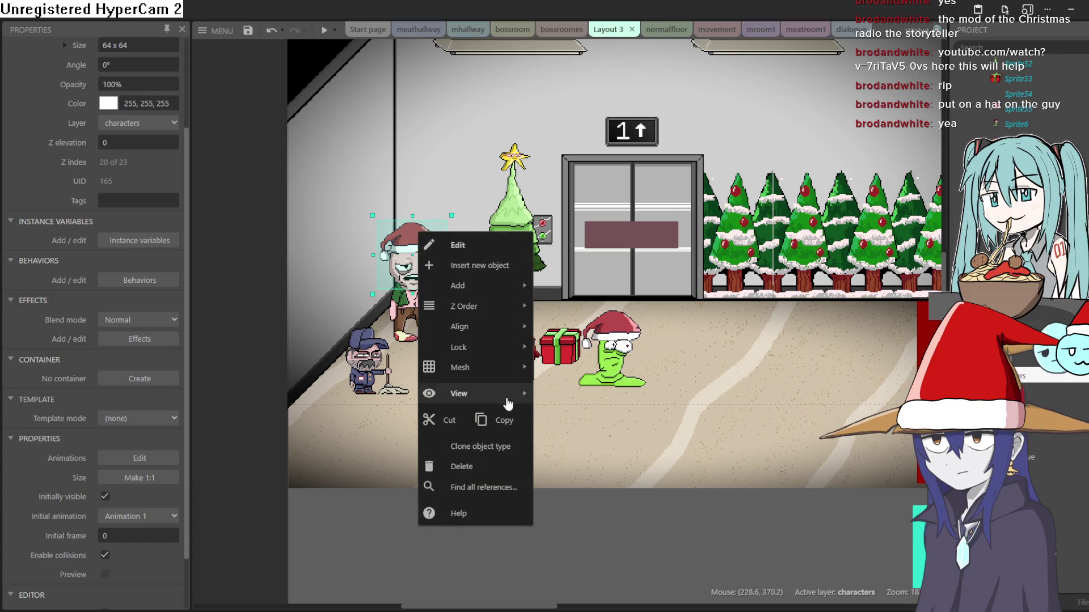
pyautogui.moveTo(518, 311)
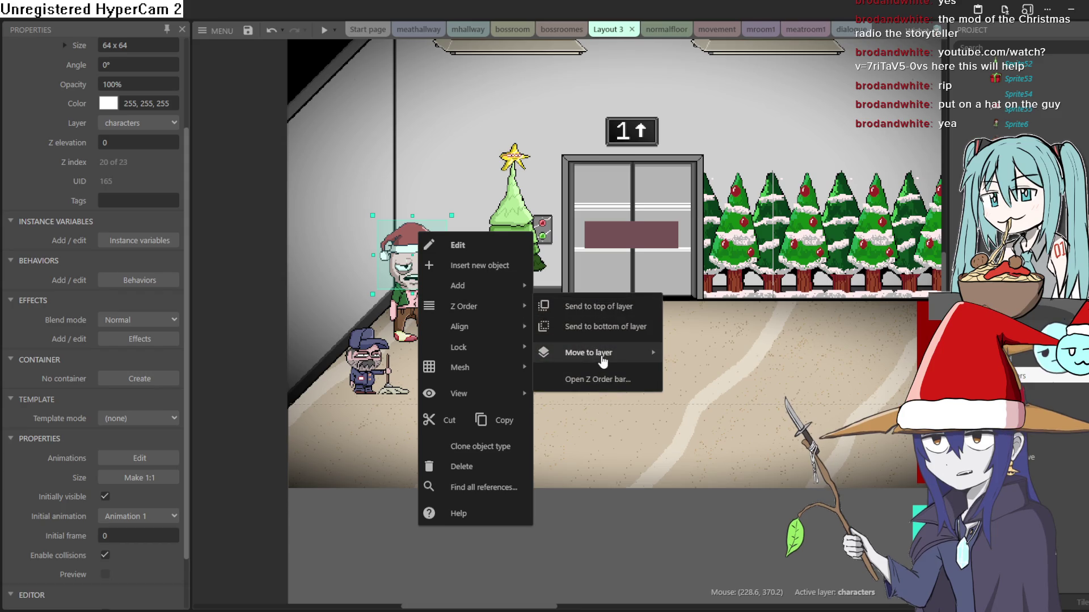
pyautogui.moveTo(610, 354)
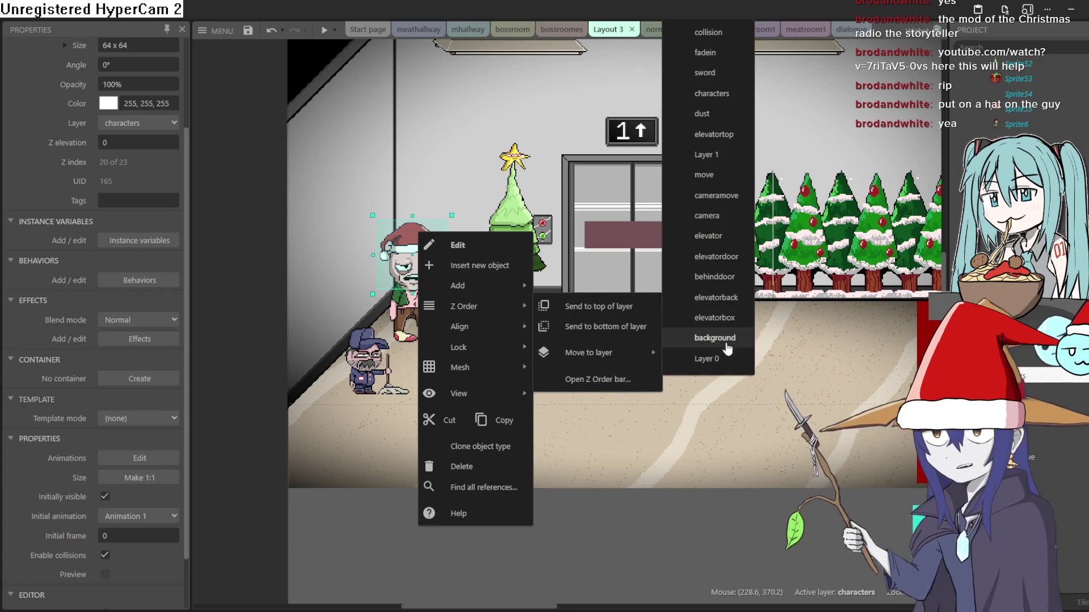
pyautogui.click(738, 91)
pyautogui.click(620, 334)
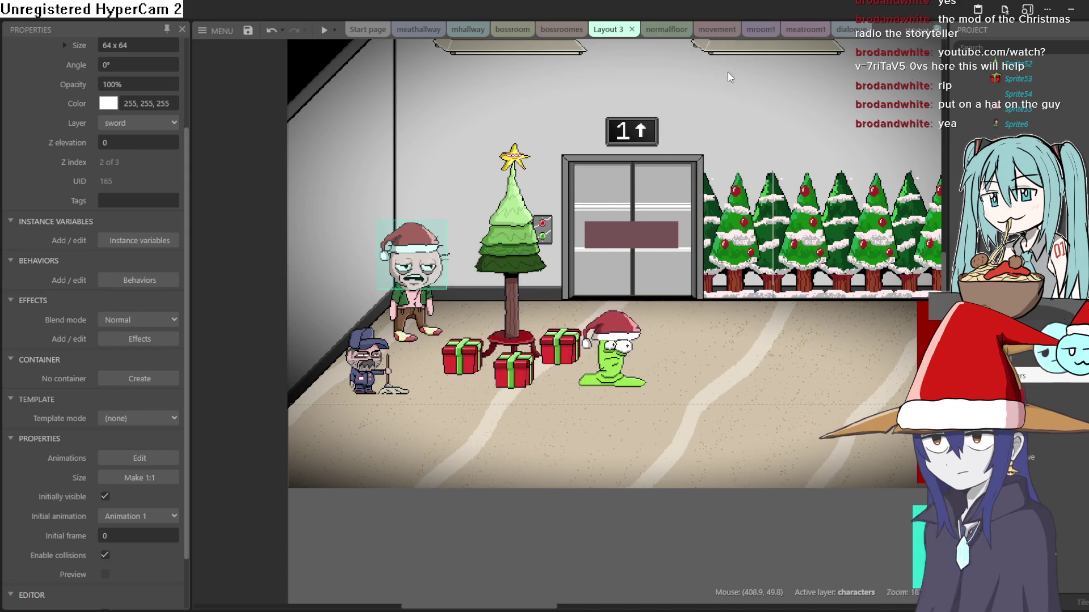
pyautogui.rightClick(621, 334)
pyautogui.moveTo(707, 111)
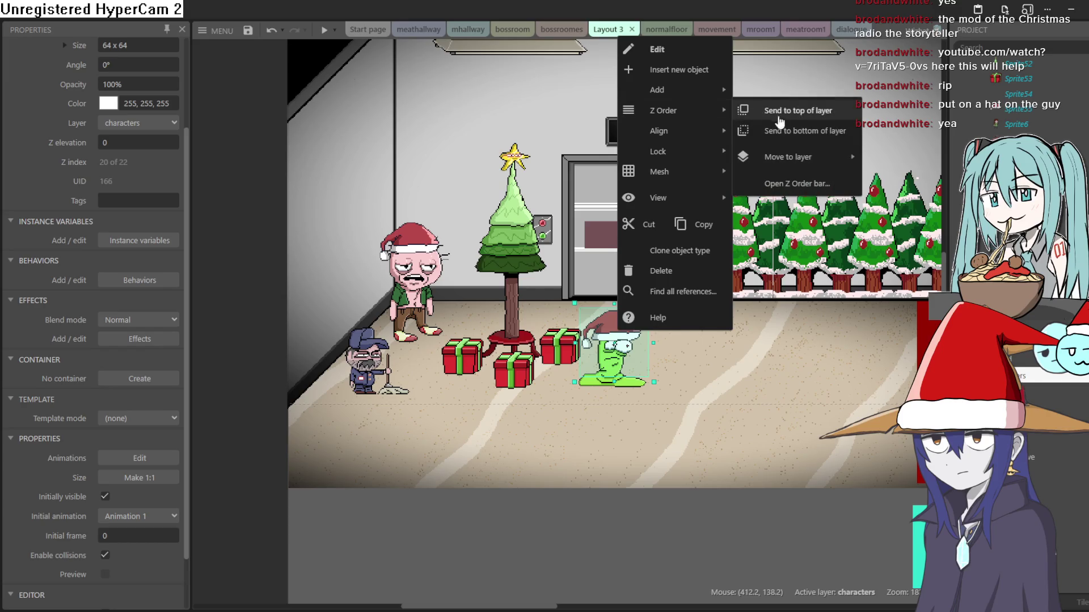
pyautogui.moveTo(816, 157)
pyautogui.click(907, 197)
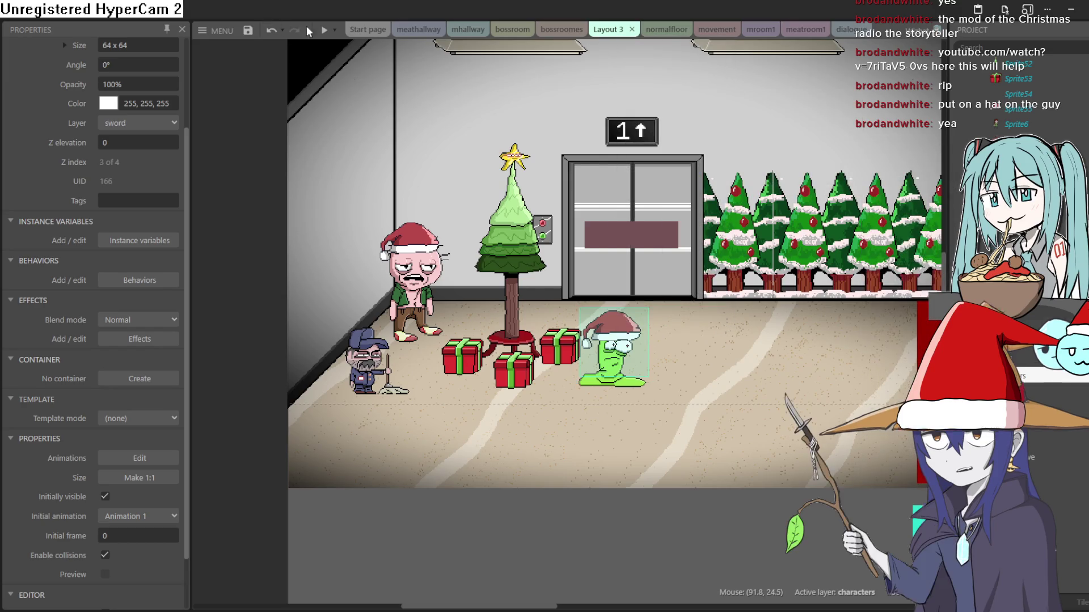
# - Preview the lobby again, walking and crawling the goblin past the hatted zombie and worm
pyautogui.click(324, 30)
pyautogui.press('Left')
pyautogui.press('Left')
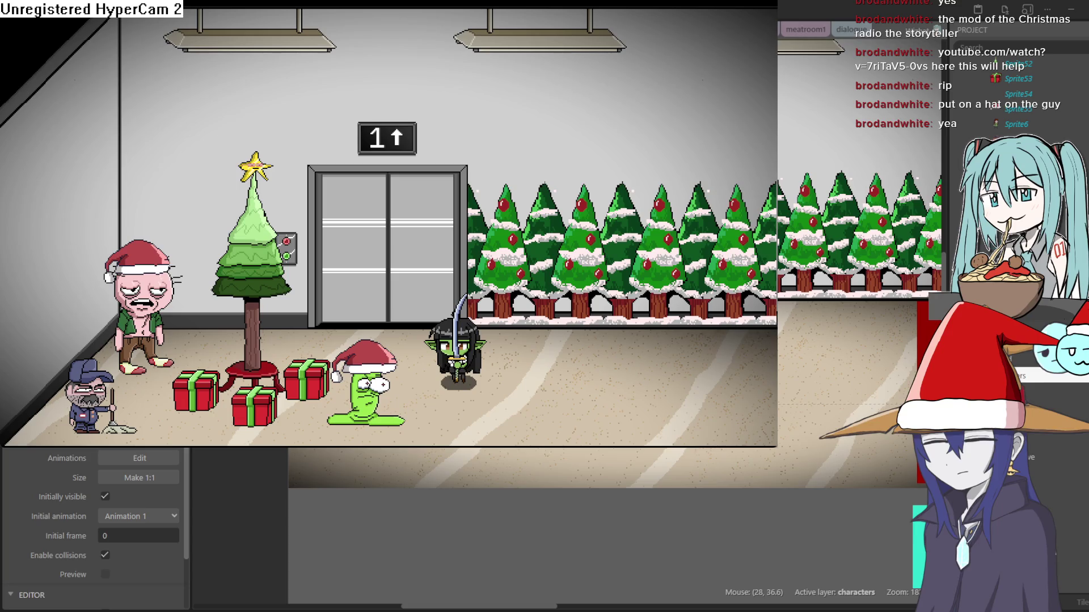
pyautogui.press('Down')
pyautogui.press('Right')
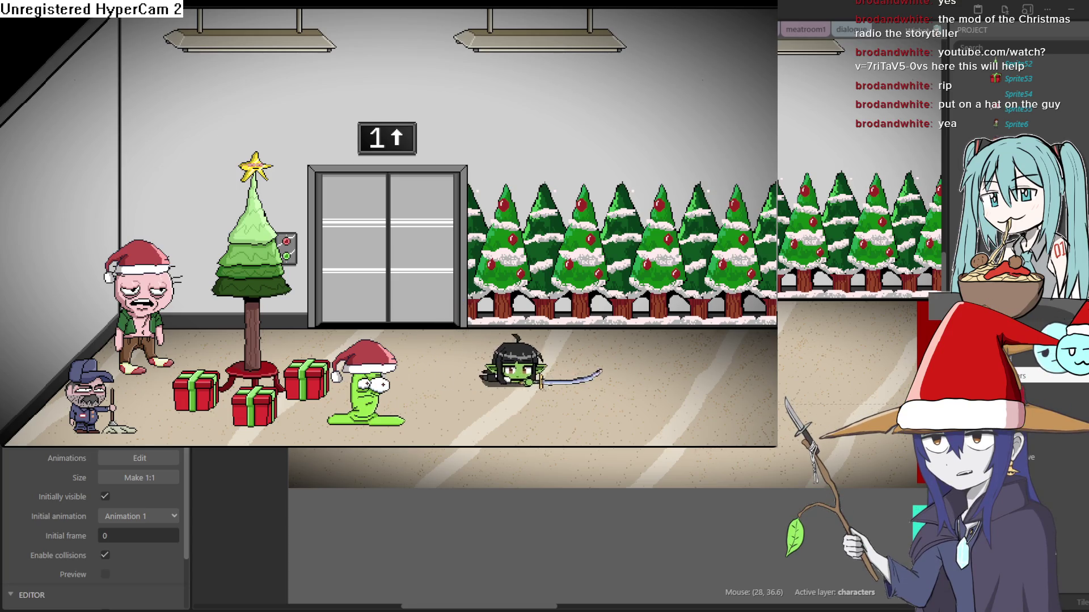
pyautogui.press('Left')
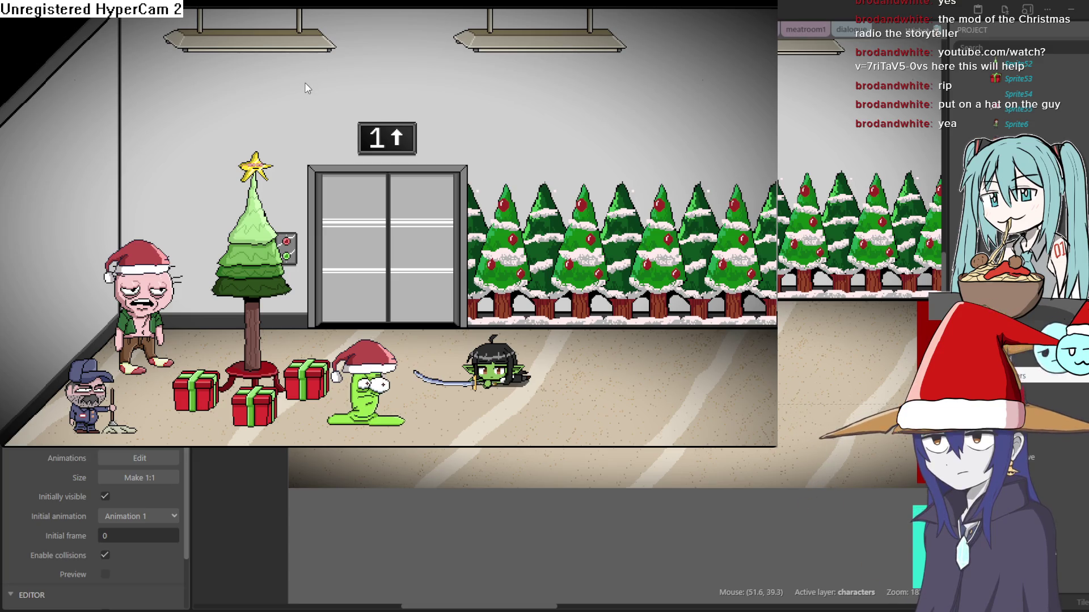
pyautogui.press('Right')
pyautogui.press('Left')
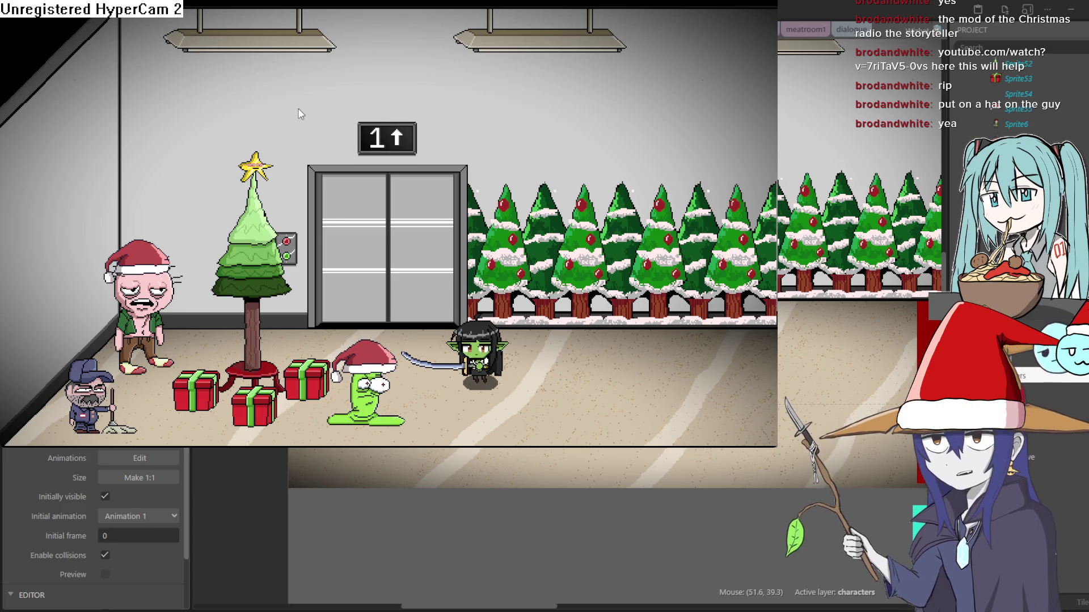